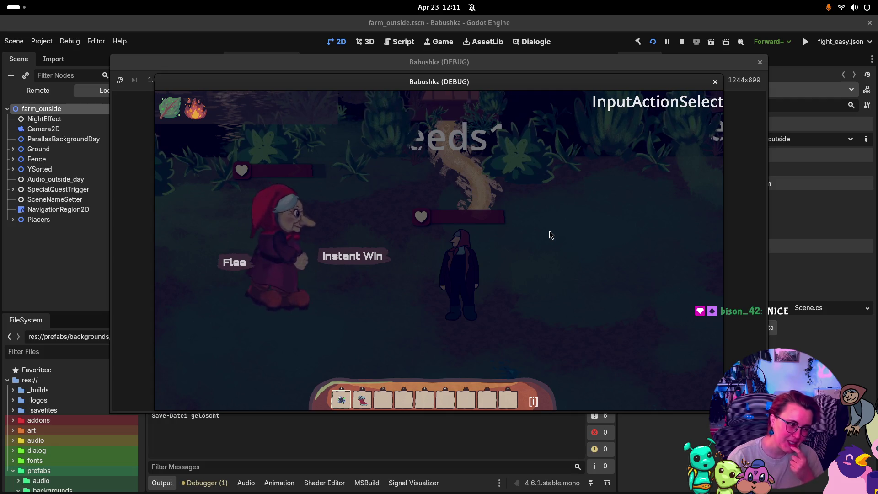
Choose Instant Win and click the enemy to finish the battle.
left_click(346, 253)
left_click(460, 266)
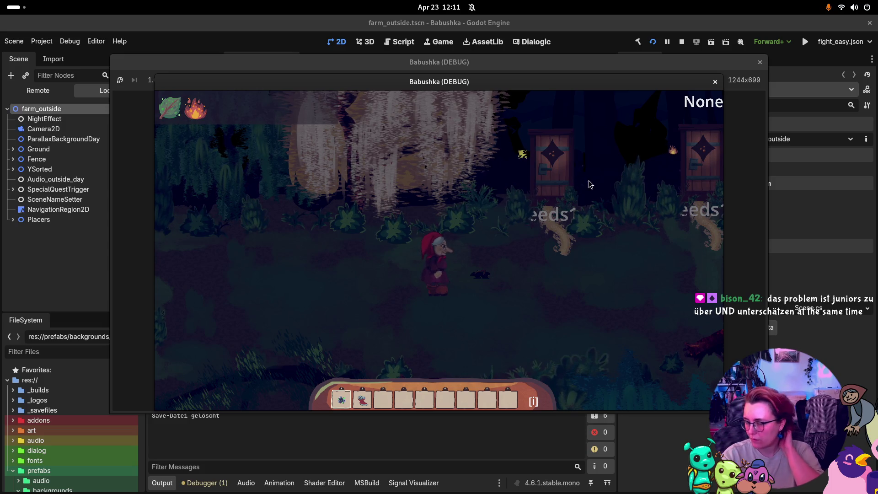
Walk the red-hooded character right and up to the wooden doors, then go through.
key("Right")
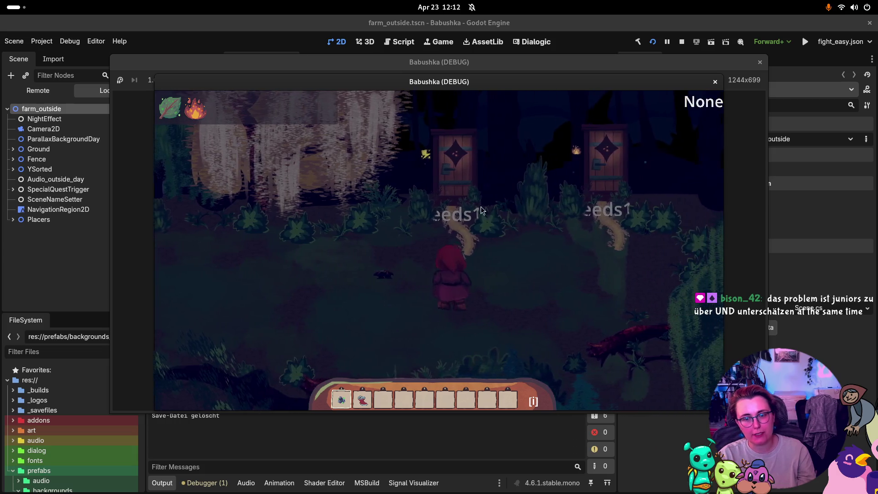
key("Up")
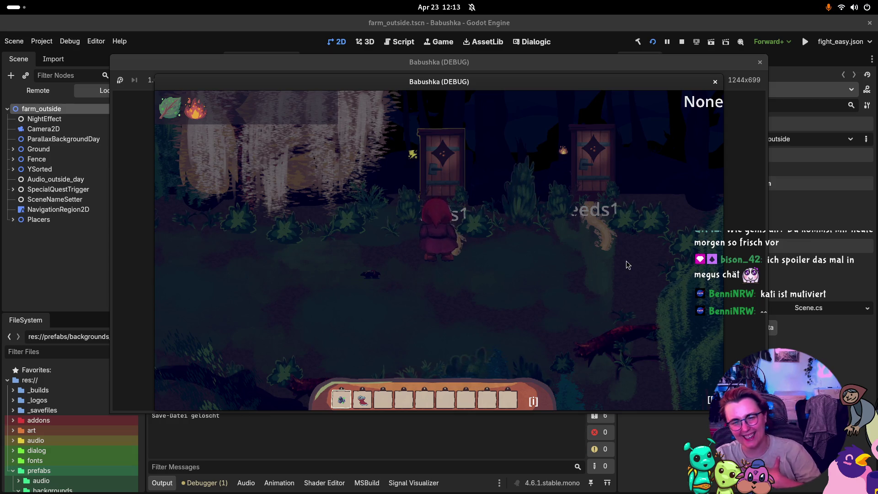
left_click(492, 186)
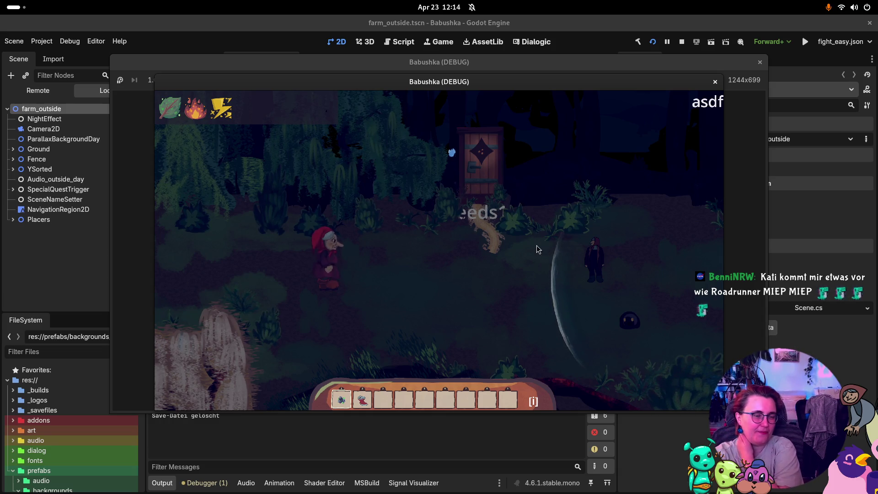
Walk the character toward the door in the asdf area, then close the debug game window.
left_click(497, 277)
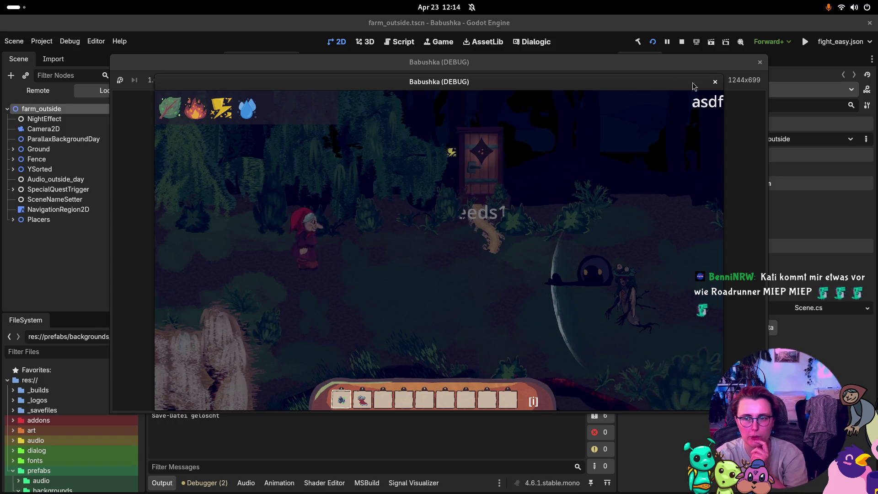
left_click(760, 62)
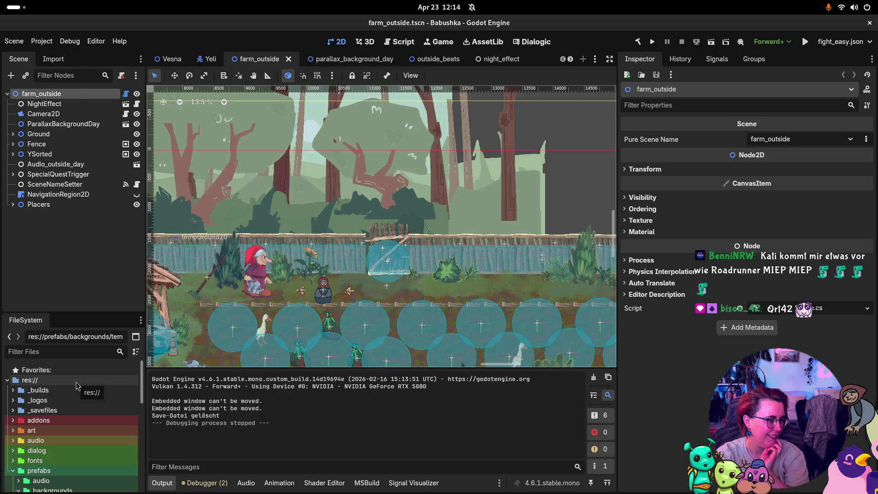
Collapse the prefabs folder in the FileSystem dock.
left_click(13, 470)
Expand the art folder, then peek into the indoor and general subfolders and fold them back.
left_click(13, 430)
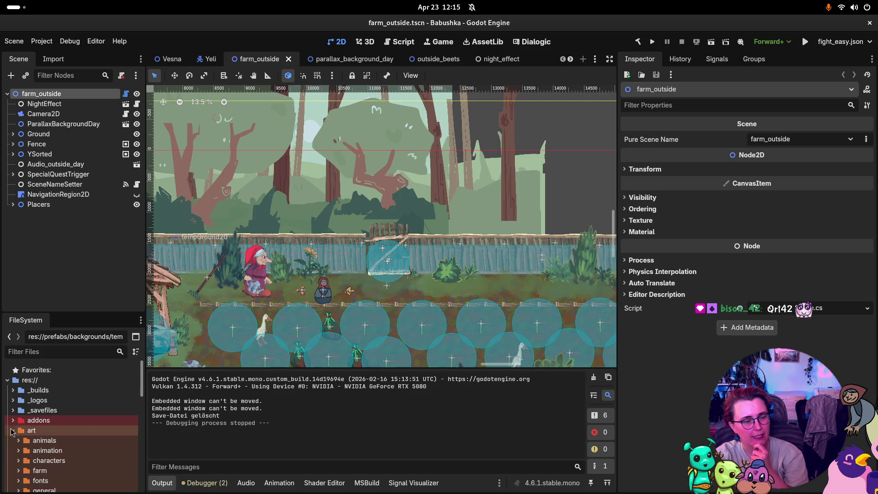
scroll(21, 419, "down", 3)
scroll(22, 420, "down", 1)
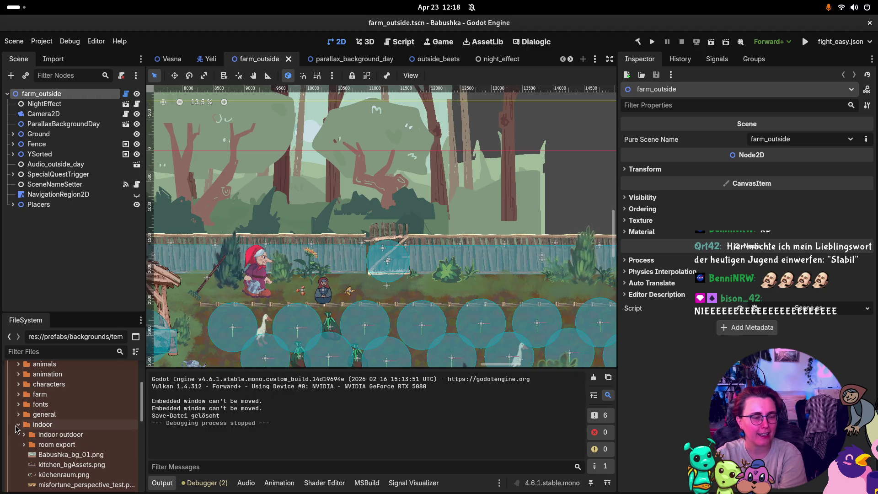
left_click(19, 425)
left_click(20, 415)
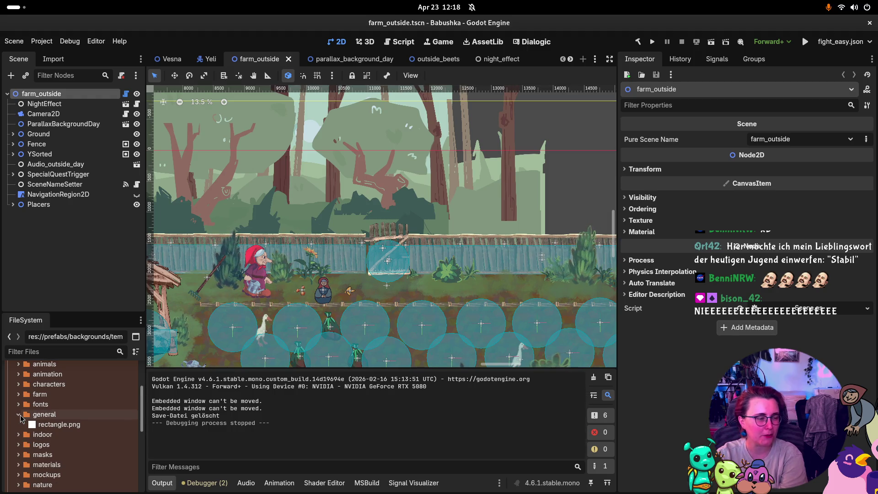
left_click(18, 414)
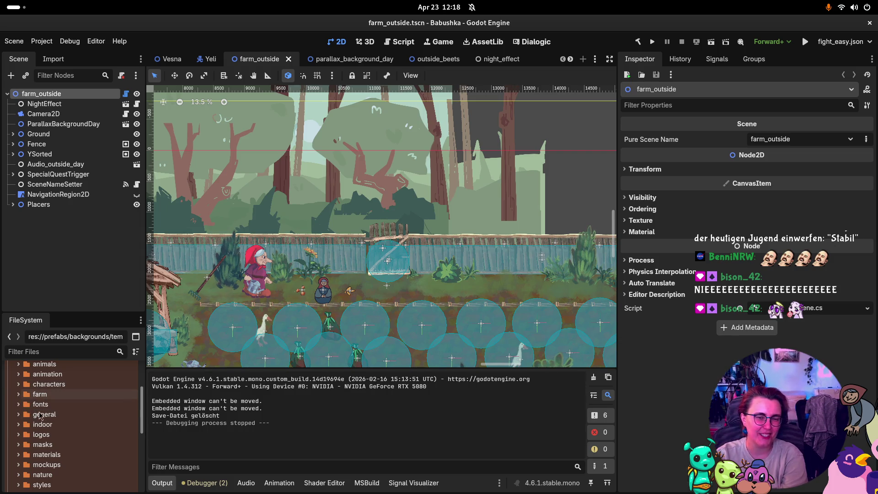
Inspect the barindicator files in ui > old healthbar, then collapse that folder.
scroll(58, 443, "down", 3)
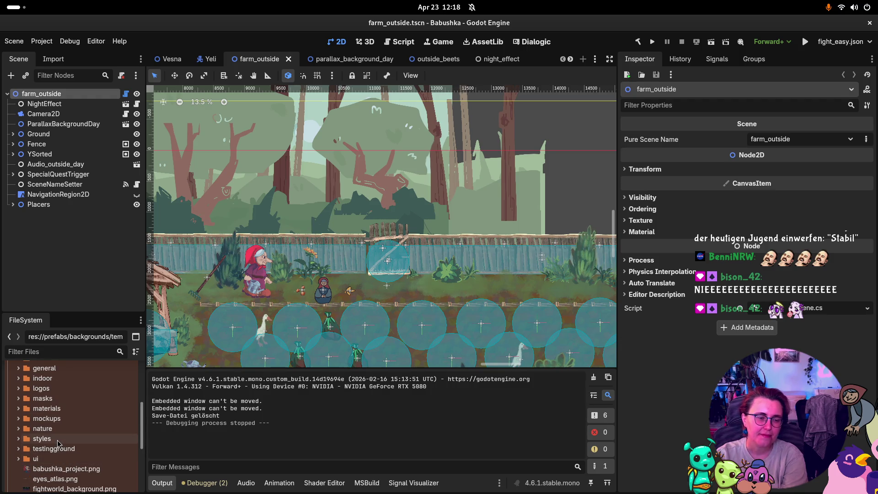
left_click(18, 458)
scroll(69, 436, "down", 5)
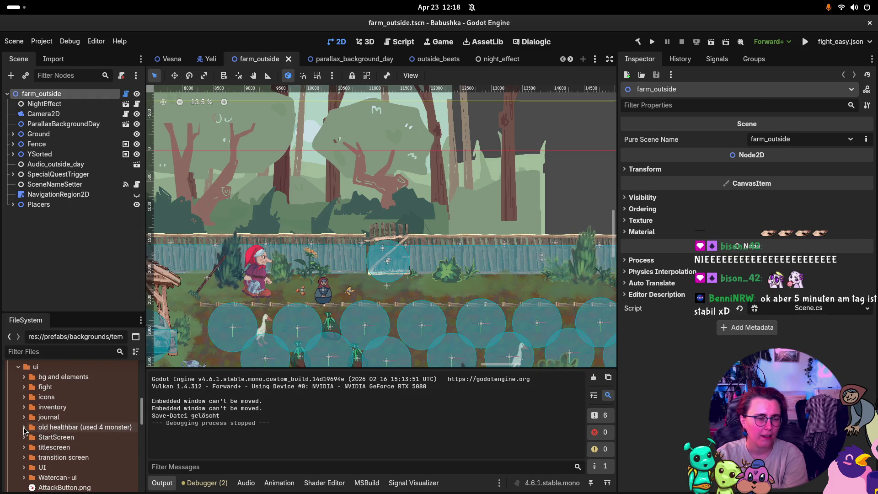
left_click(24, 427)
left_click(71, 438)
left_click(74, 448)
left_click(82, 457)
left_click(84, 477)
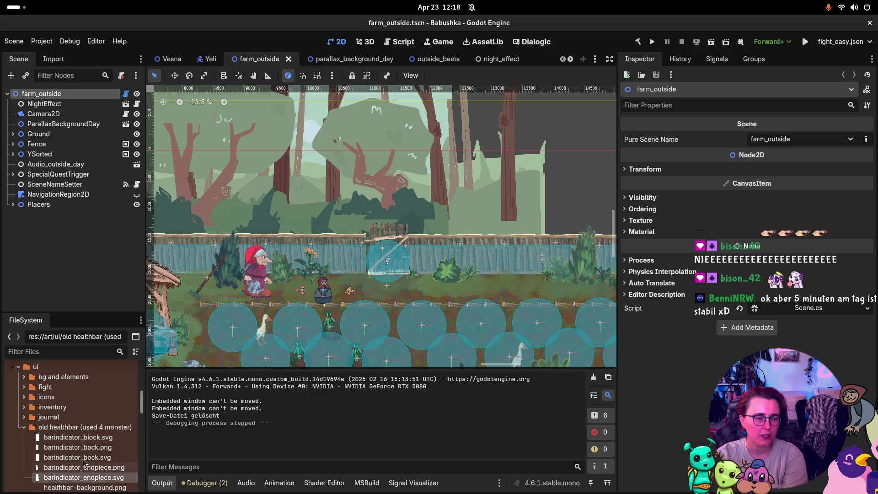
left_click(24, 427)
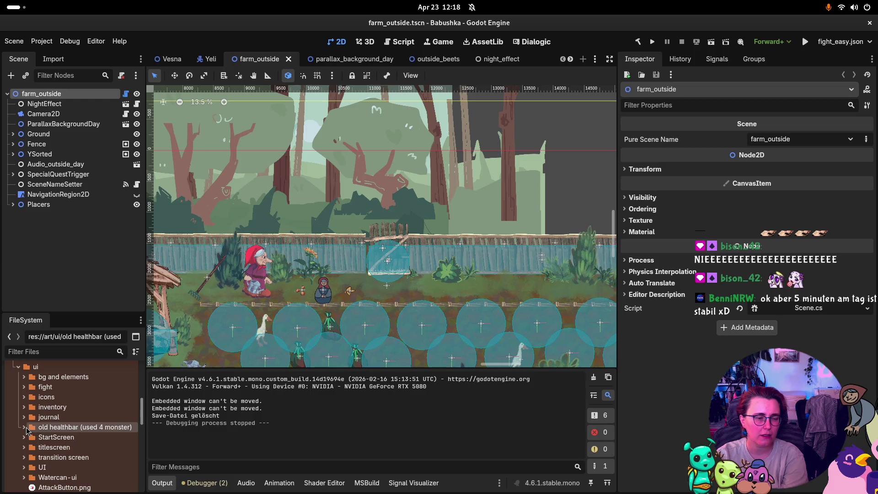
Briefly expand UI > icons, then collapse both folders again.
scroll(25, 453, "down", 2)
left_click(24, 436)
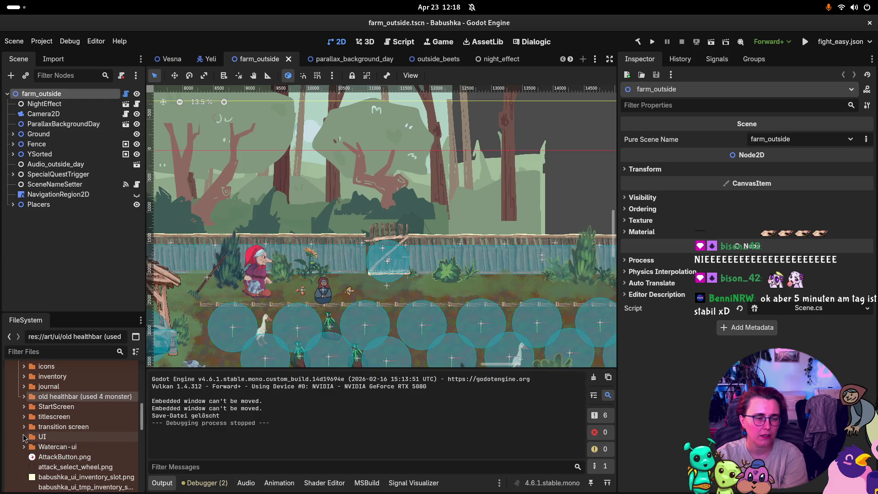
left_click(29, 447)
scroll(67, 461, "down", 4)
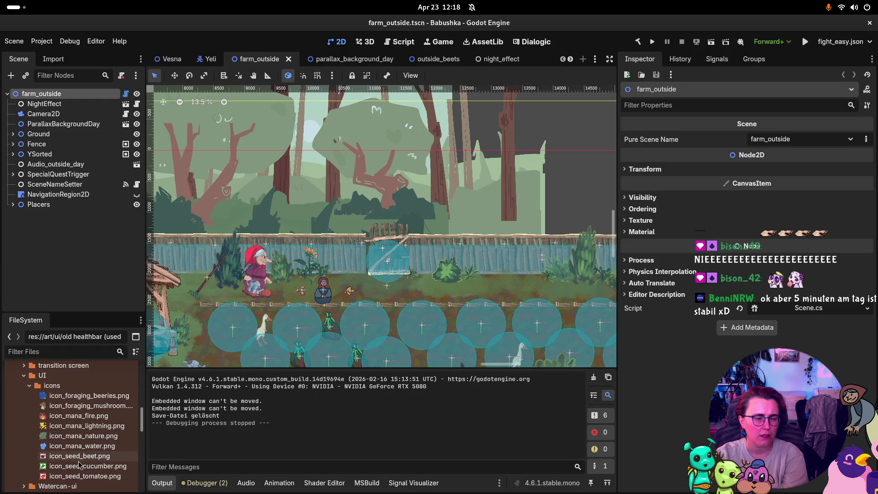
left_click(29, 386)
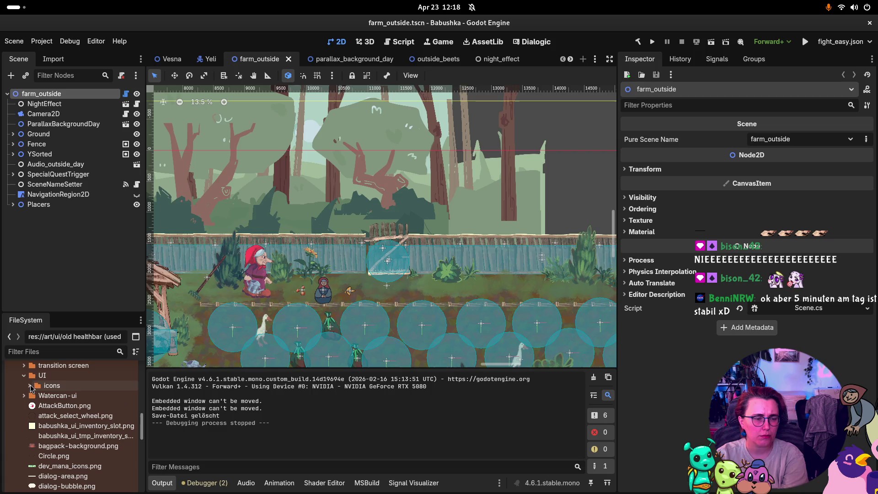
left_click(25, 376)
scroll(30, 382, "up", 3)
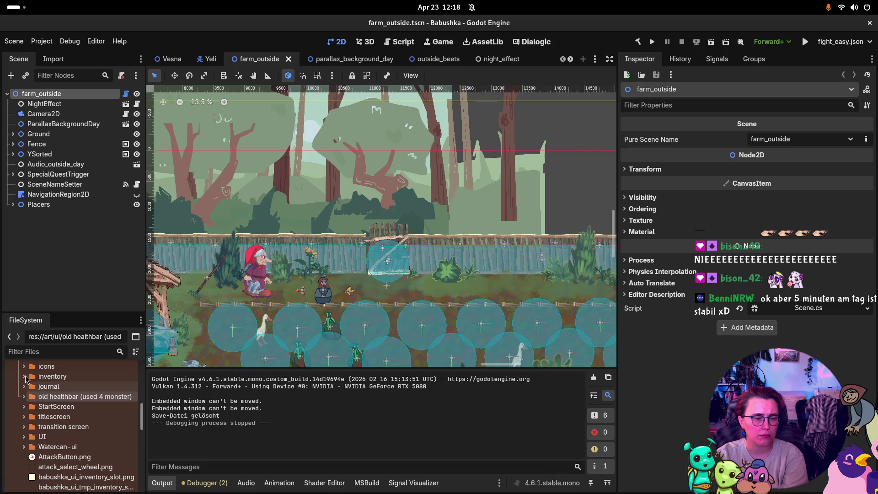
scroll(31, 385, "up", 3)
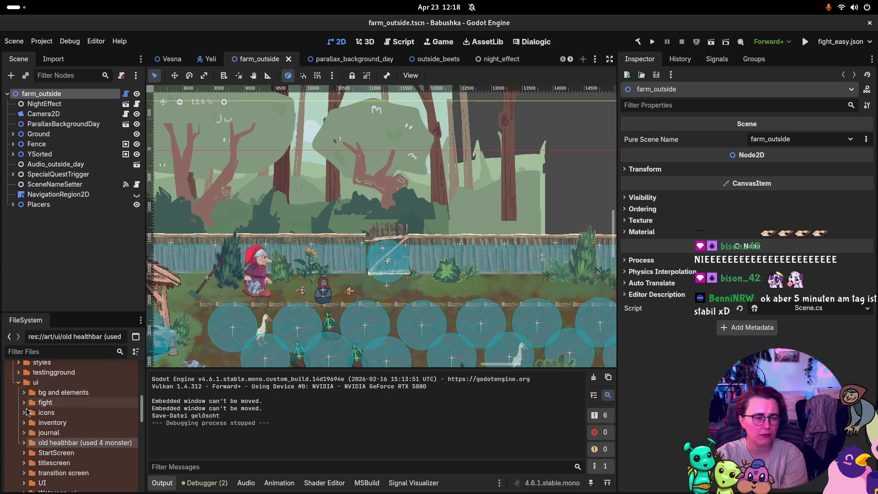
Expand ui > icons > mana and UI > icons, then delete icon_mana_fire.png.
left_click(25, 413)
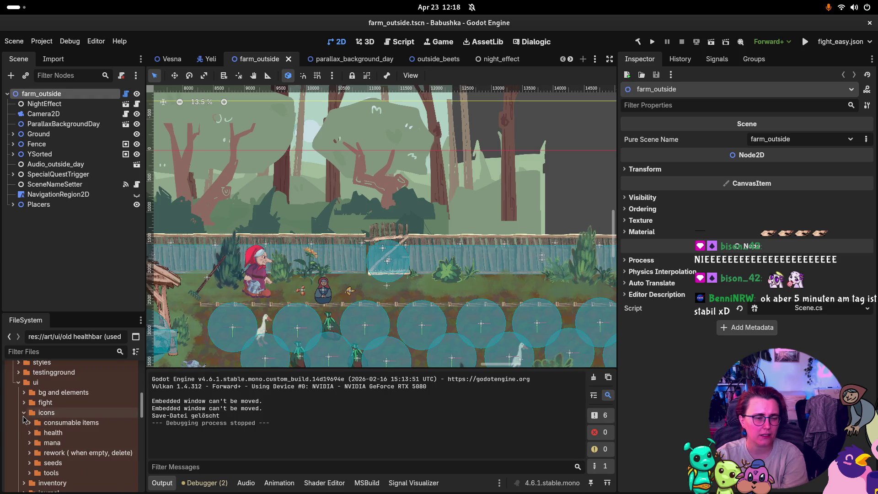
left_click(30, 443)
scroll(70, 455, "down", 3)
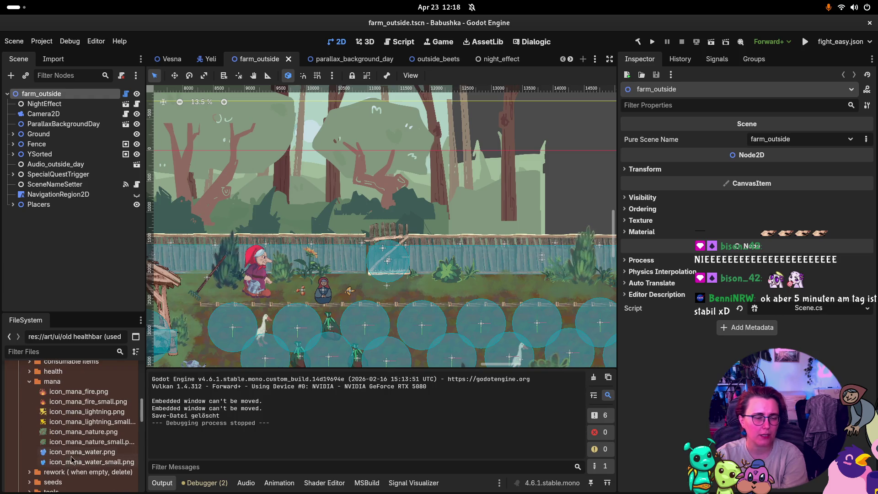
scroll(69, 454, "down", 3)
left_click(24, 470)
left_click(29, 480)
scroll(69, 457, "down", 4)
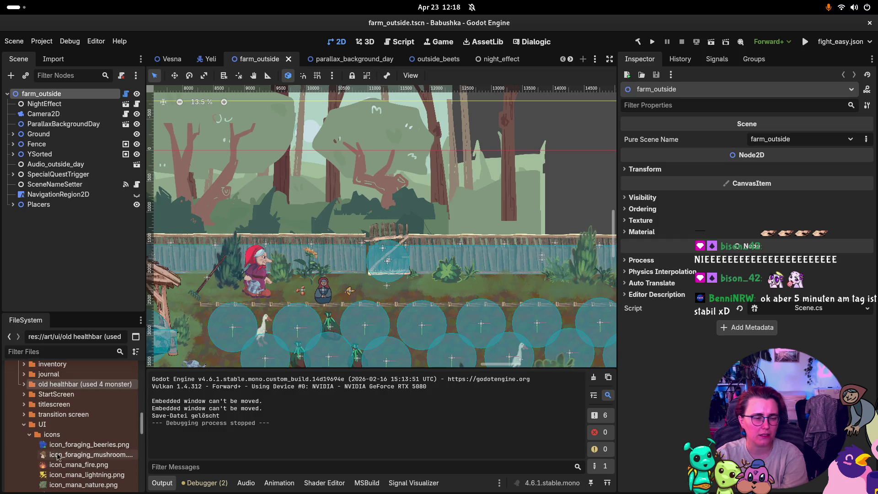
scroll(69, 457, "down", 6)
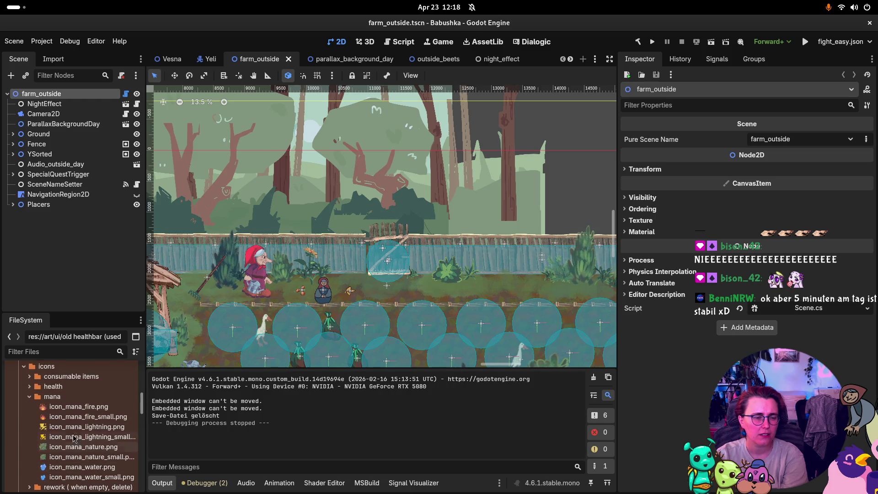
scroll(69, 411, "up", 6)
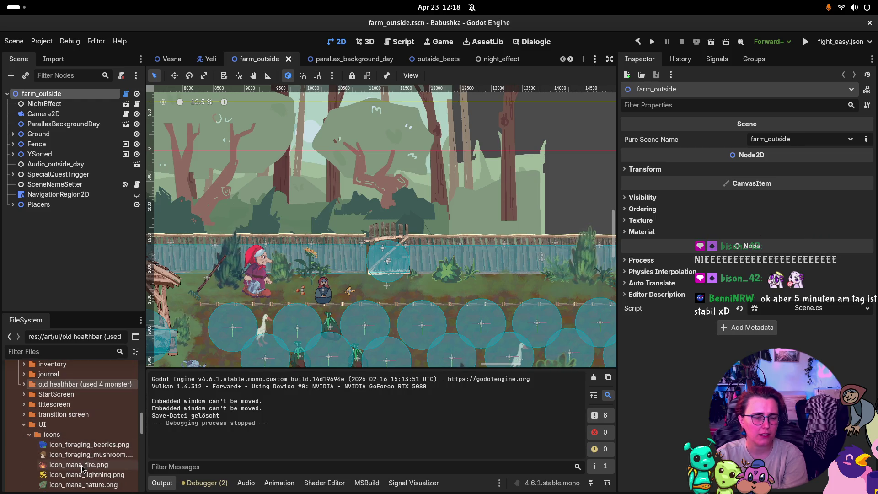
left_click(81, 466)
key("Delete")
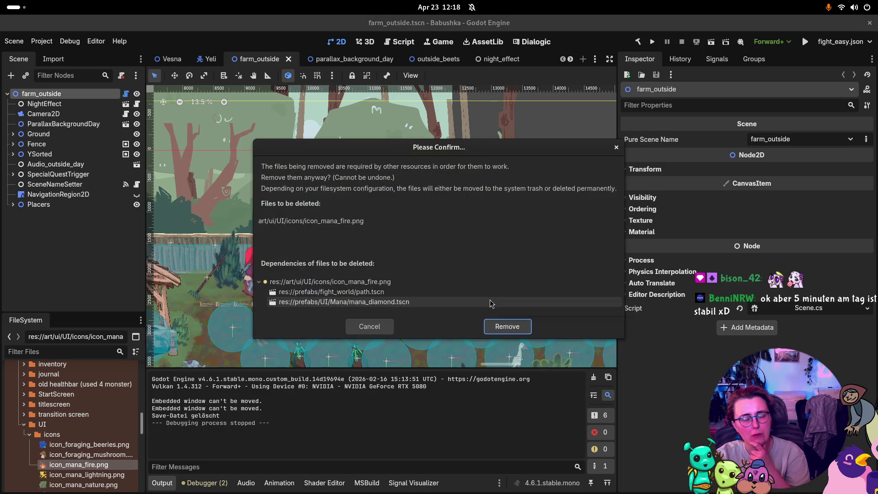
left_click(375, 326)
scroll(75, 401, "down", 5)
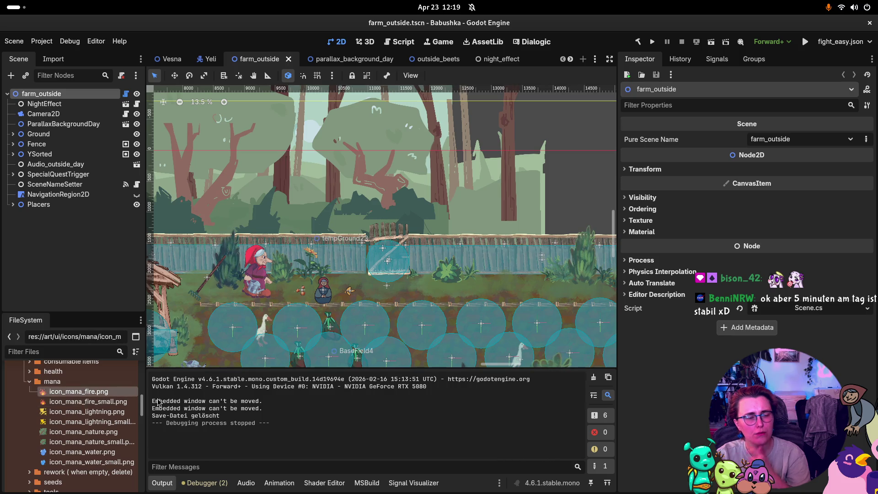
left_click(77, 391)
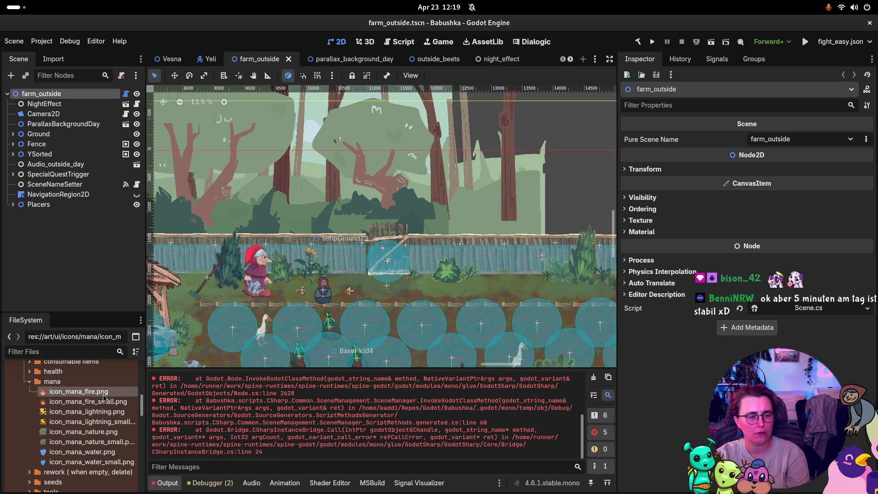
key("Delete")
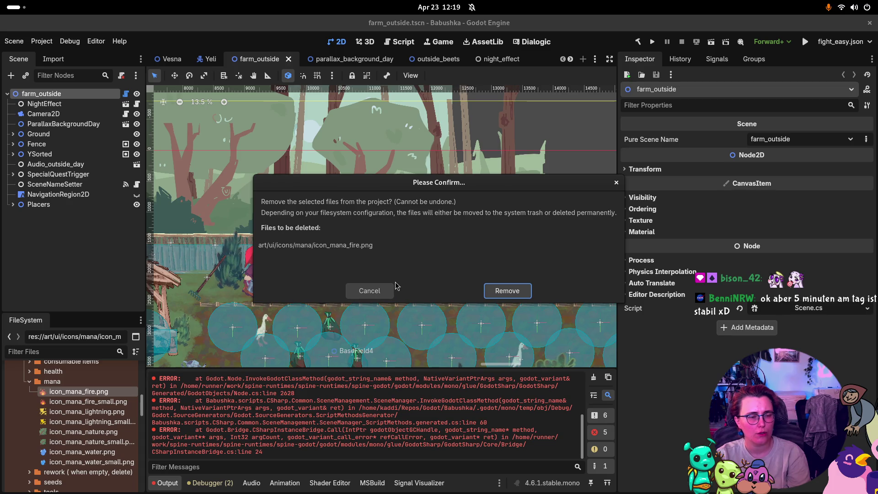
left_click(384, 289)
key("Down")
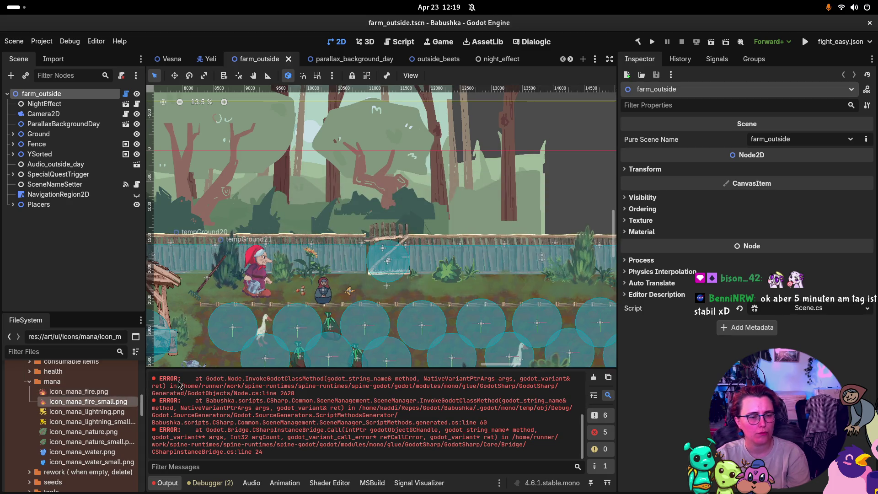
key("Delete")
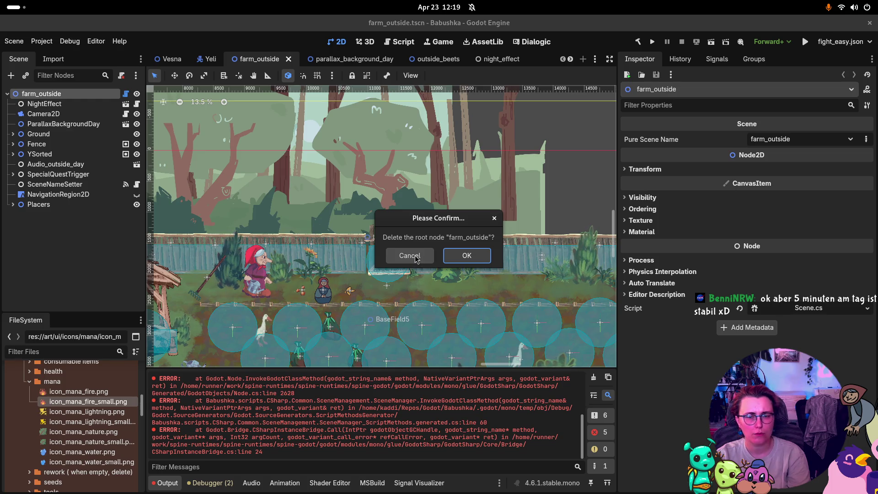
key("Escape")
left_click(93, 401)
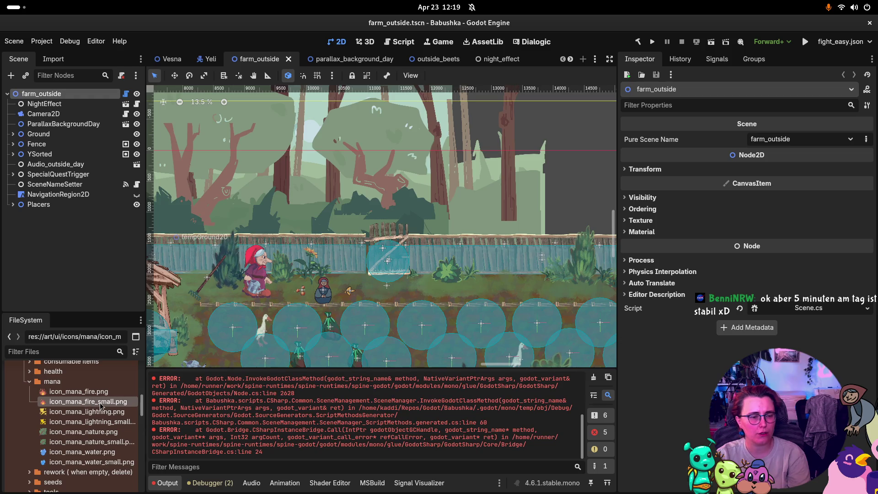
key("Delete")
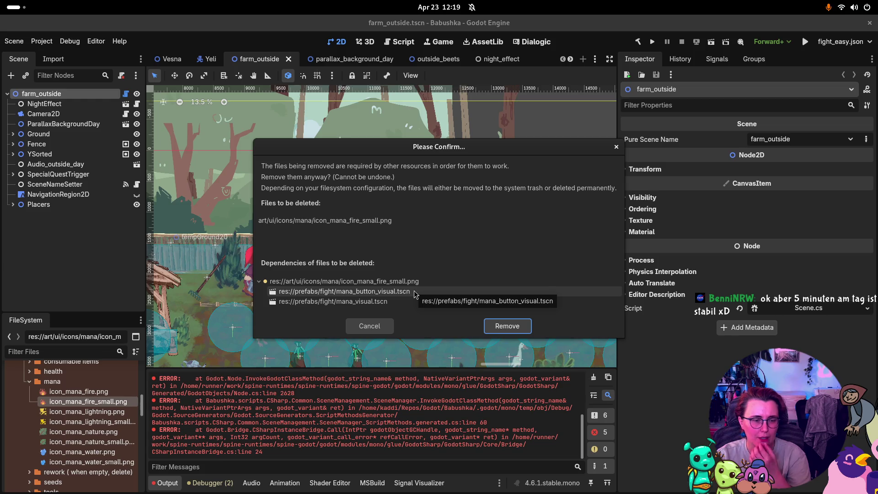
left_click(387, 328)
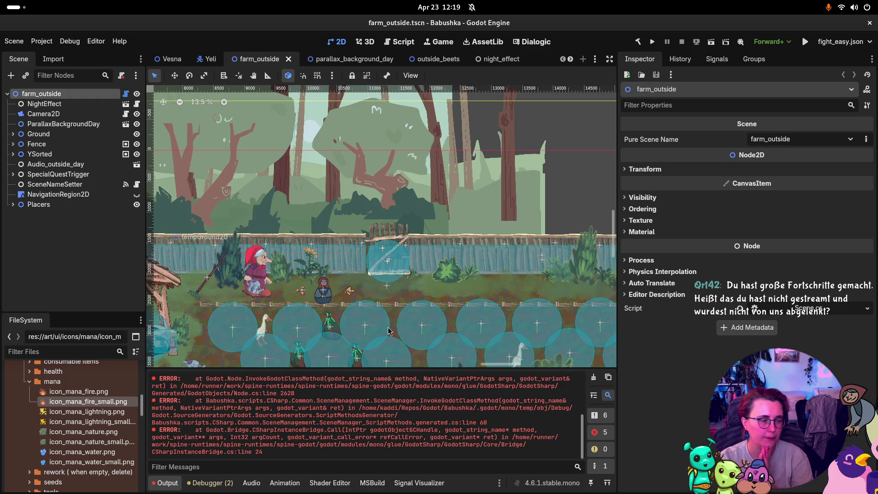
key("super")
key("super")
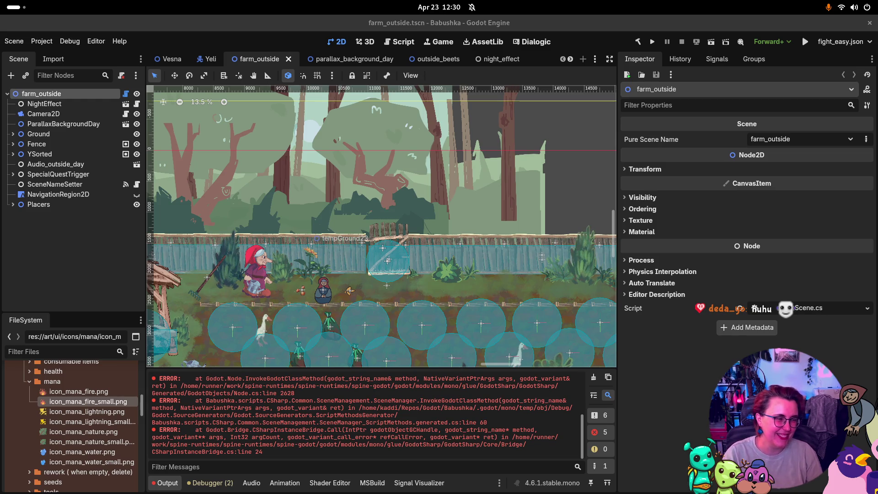
Bring up the desktop overview of open windows with the Super key.
key("super")
key("super")
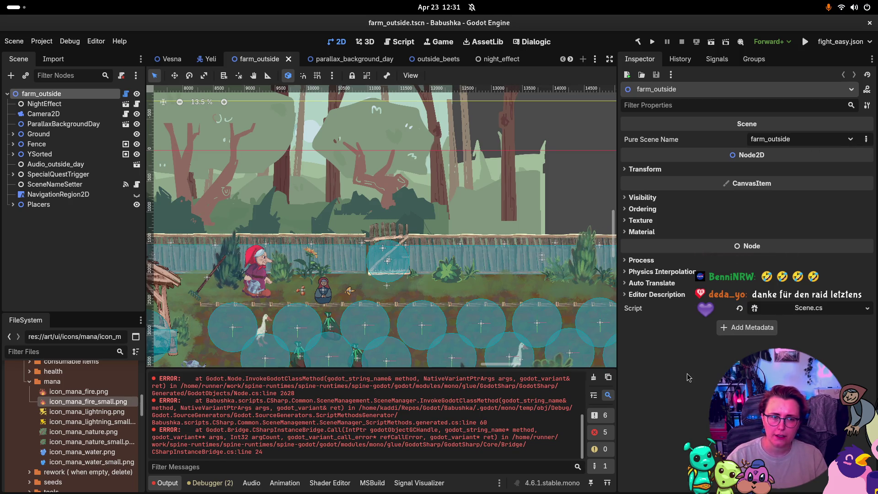
left_click(110, 392)
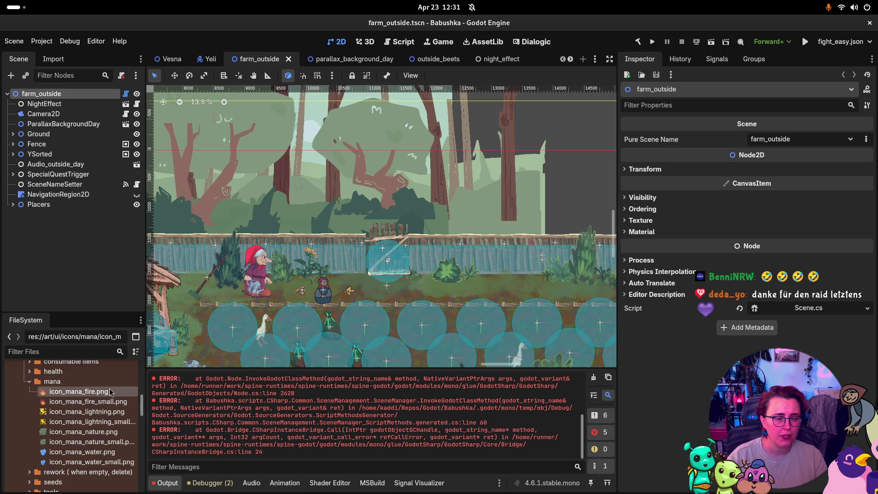
Preview icon_mana_lightning.png in the mana folder, then switch to the flappyHamster repository browser.
scroll(108, 396, "down", 2)
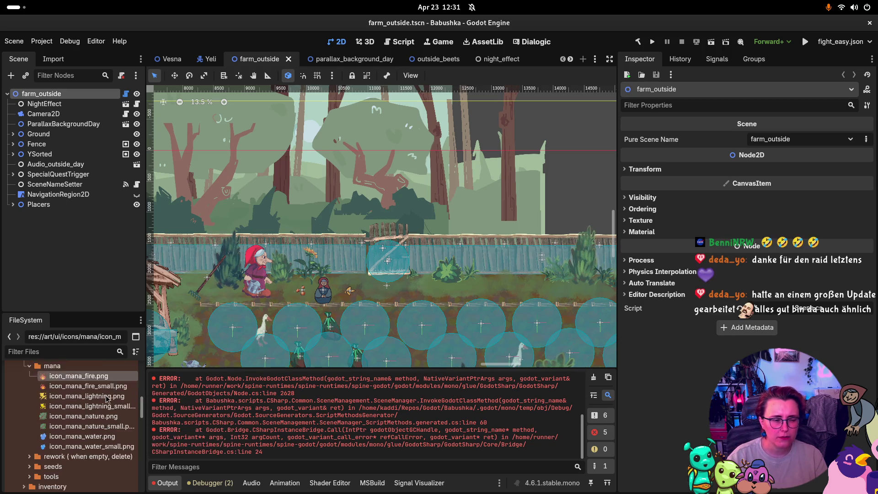
mouse_move(101, 398)
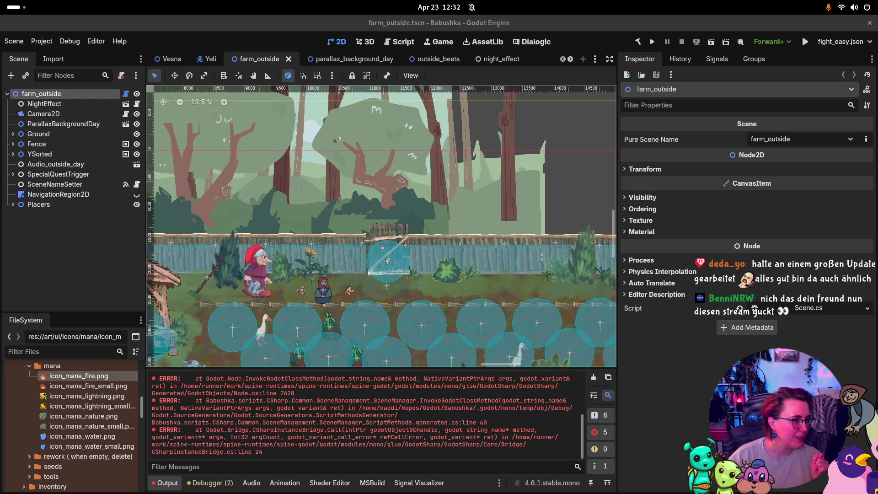
key("alt+Tab")
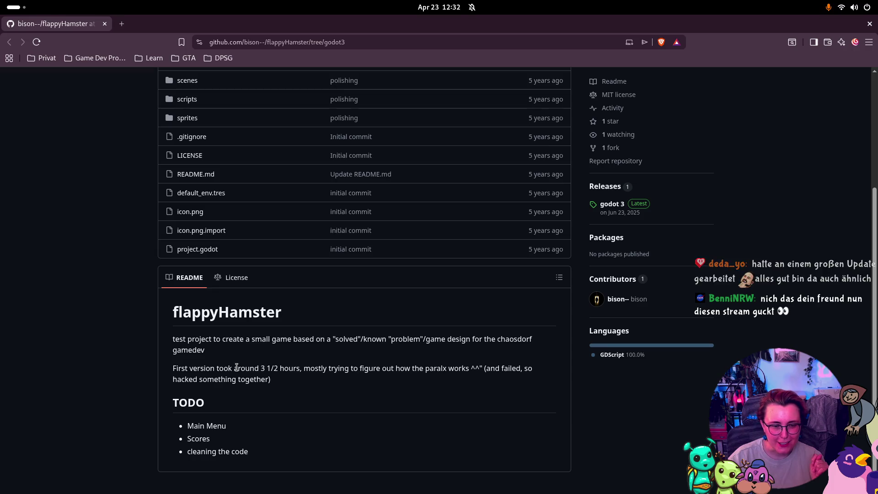
Highlight the README paragraph about the first version, then close the browser.
left_click_drag(177, 368, 273, 383)
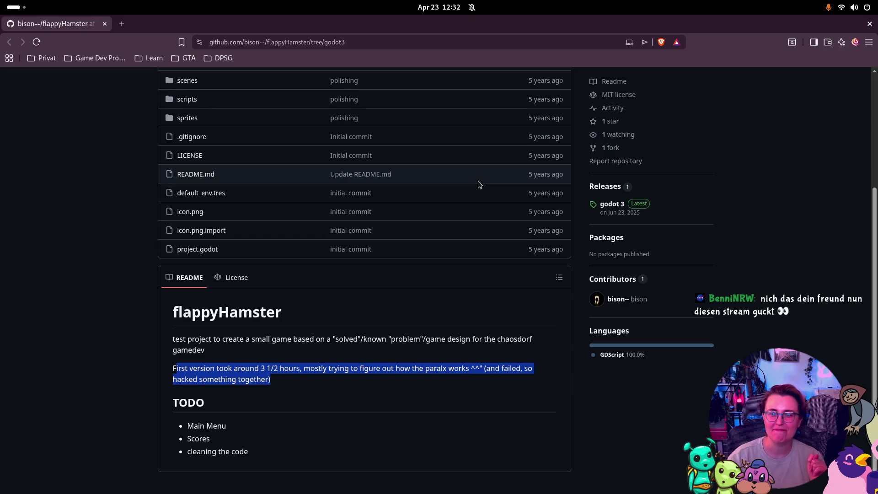
left_click(870, 24)
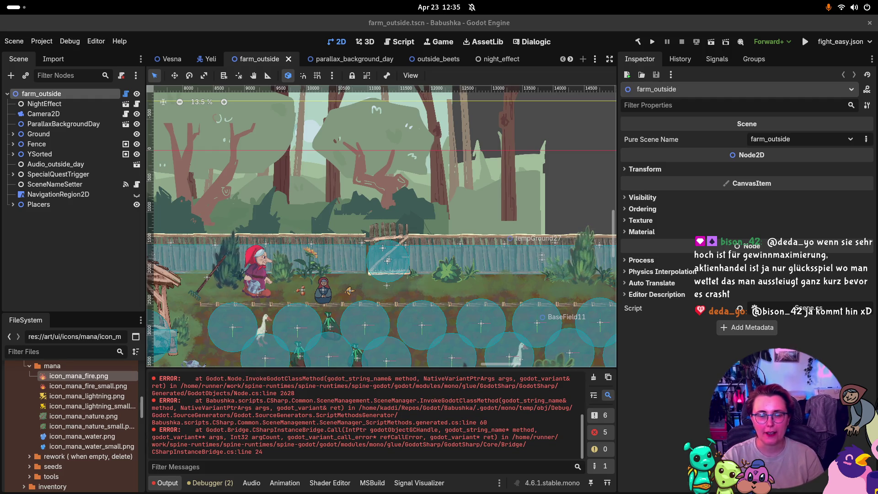
scroll(463, 245, "down", 3)
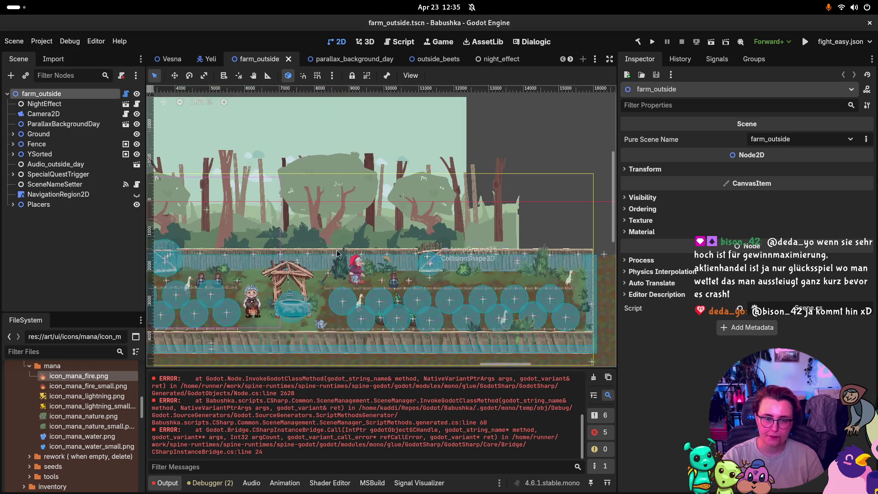
Scroll through the FileSystem dock, then hide the Output error log to enlarge the scene view.
scroll(463, 246, "left", 3)
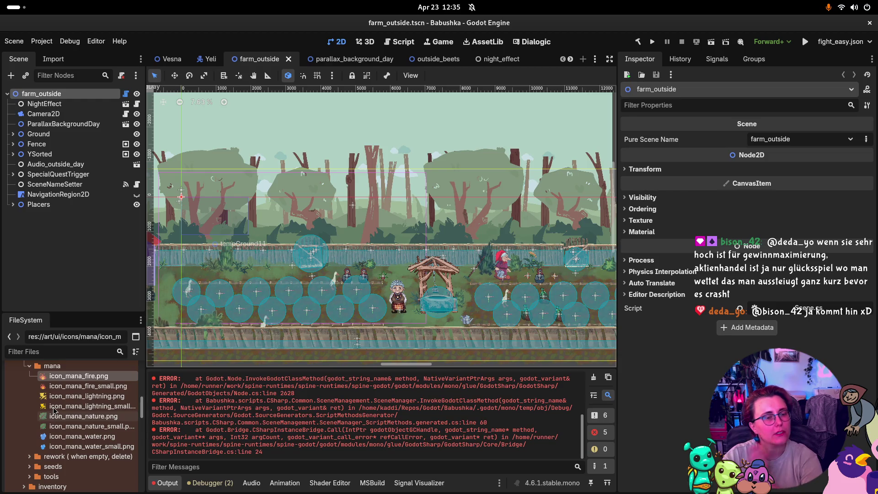
scroll(64, 410, "up", 2)
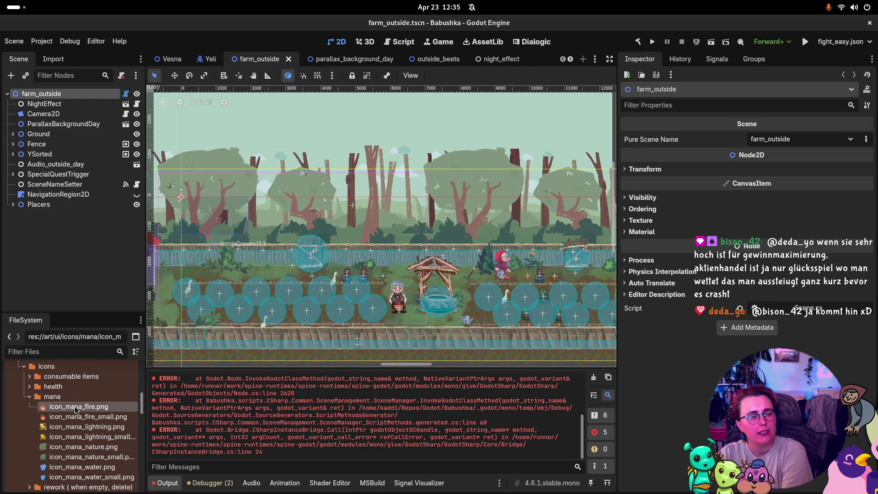
scroll(76, 408, "up", 3)
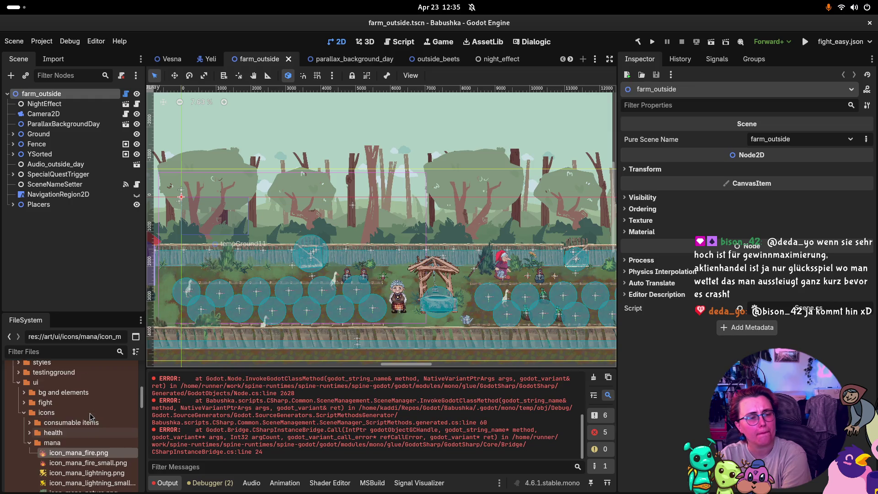
scroll(94, 411, "down", 5)
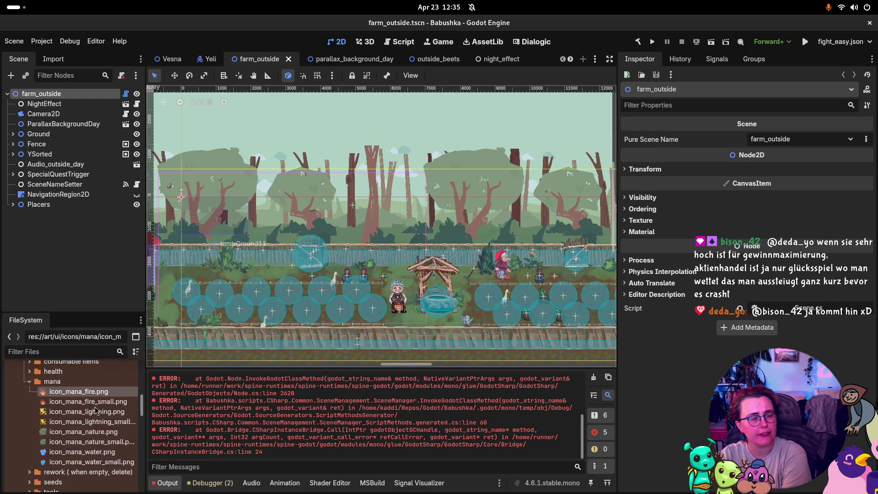
scroll(95, 410, "down", 2)
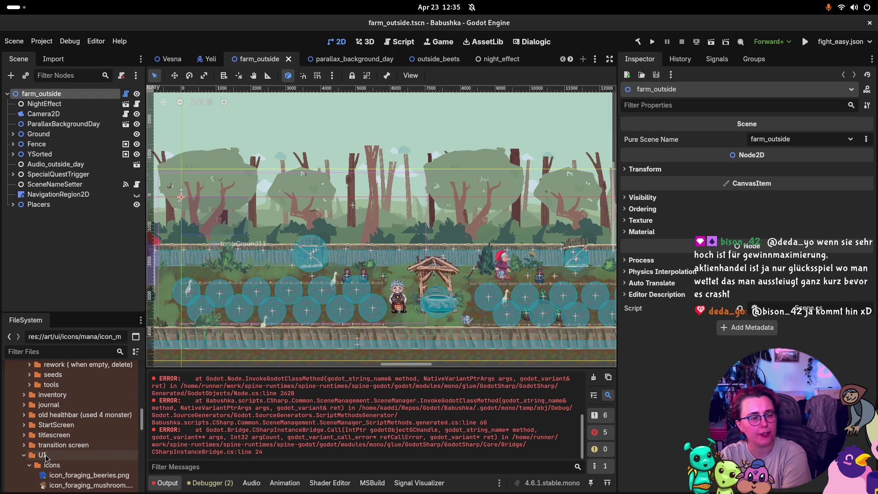
scroll(50, 456, "down", 3)
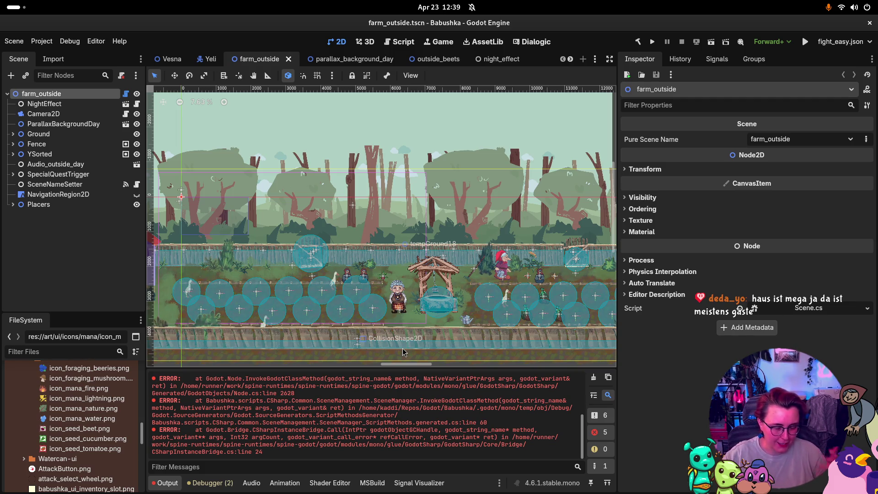
left_click(167, 483)
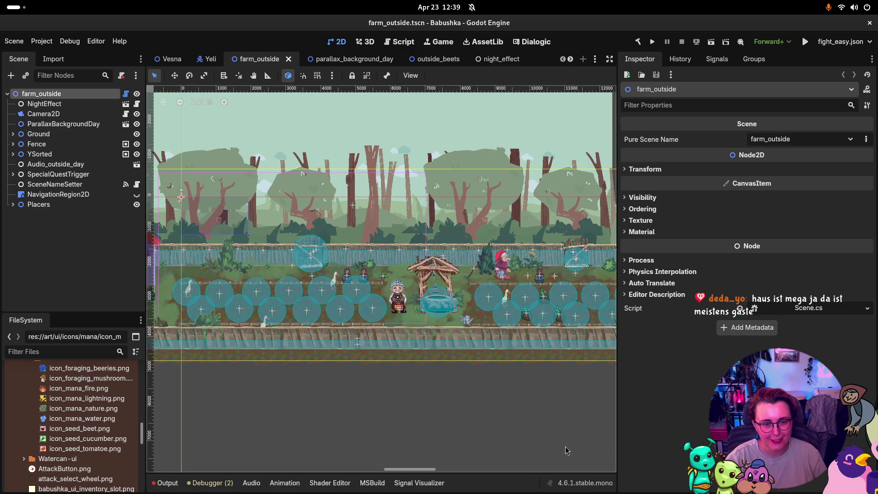
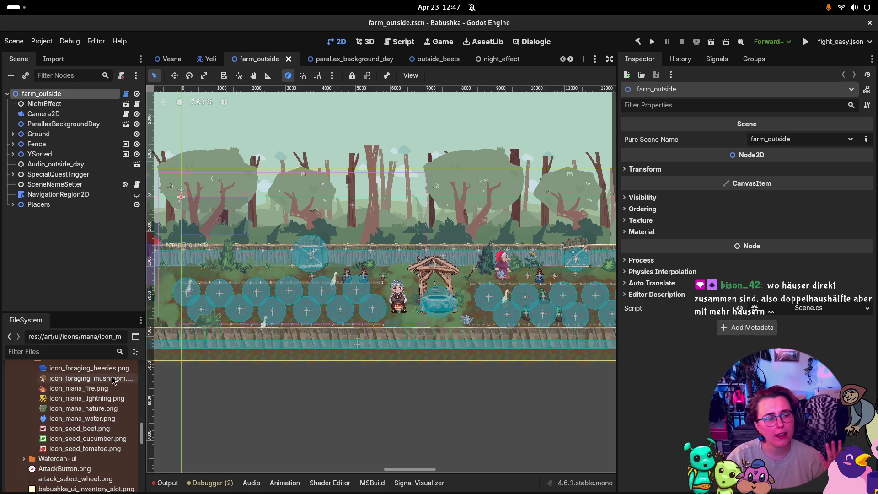
Move the icons folder from UI up into art/ui.
scroll(93, 435, "up", 3)
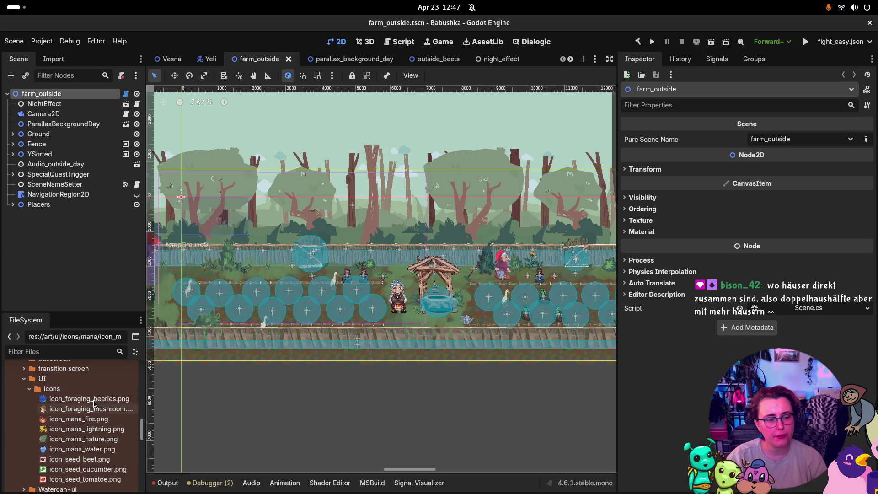
scroll(99, 405, "up", 1)
scroll(99, 405, "down", 1)
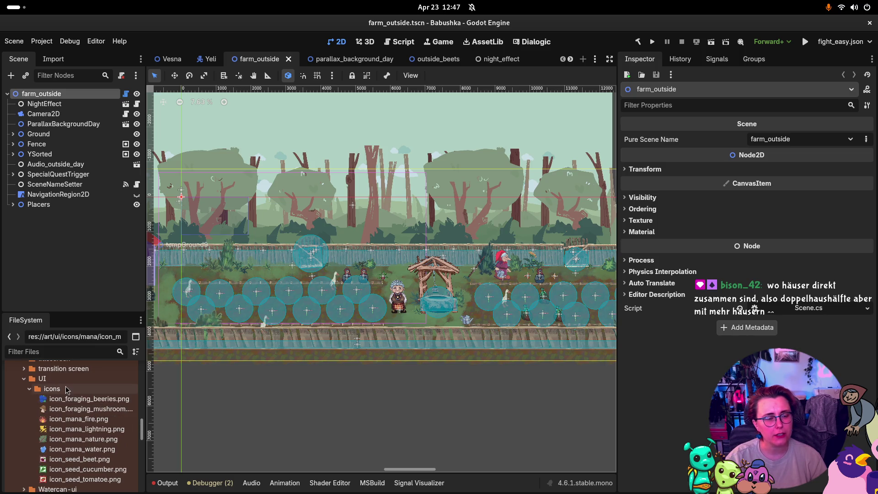
mouse_move(45, 389)
left_mouse_down()
mouse_move(66, 355)
mouse_move(52, 400)
mouse_move(64, 366)
mouse_move(59, 414)
mouse_move(58, 393)
mouse_move(48, 418)
left_mouse_up()
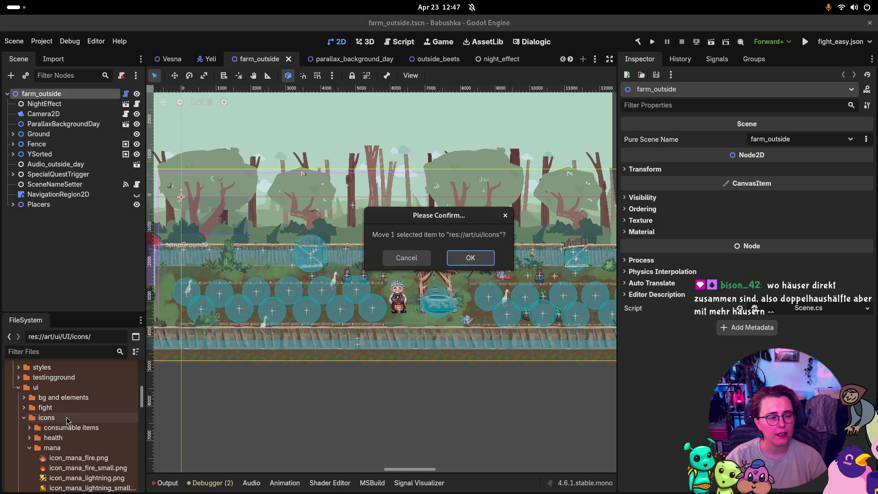
left_click(478, 258)
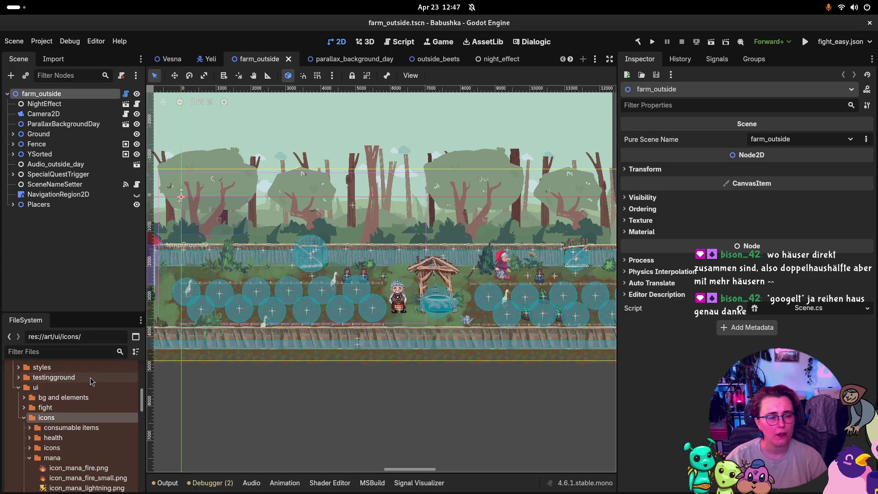
Delete the now-empty UI folder from the project.
scroll(92, 381, "down", 5)
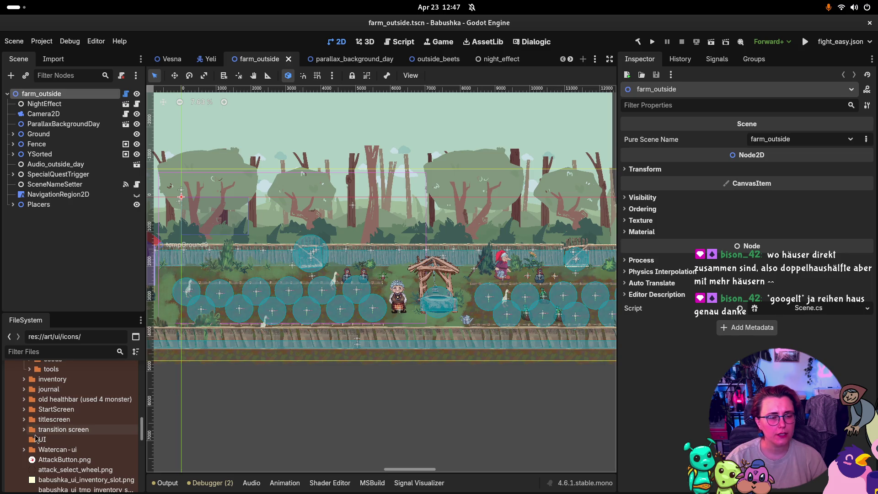
left_click(37, 439)
key("Delete")
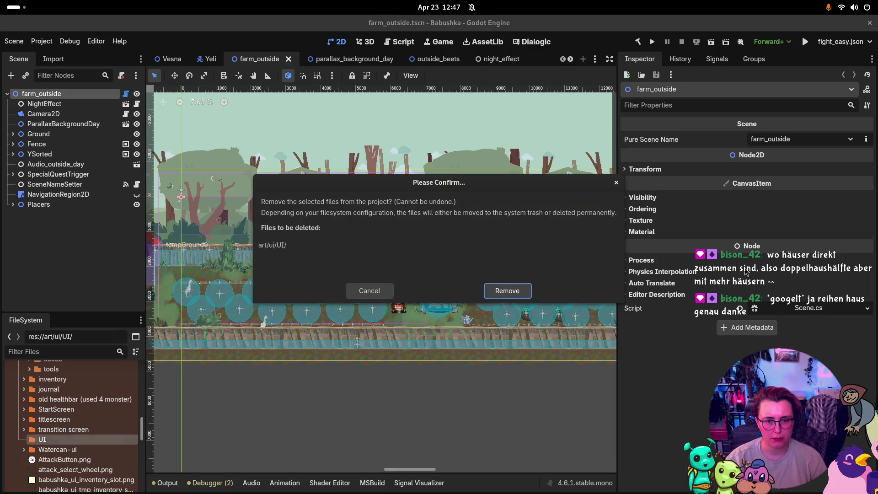
left_click(506, 291)
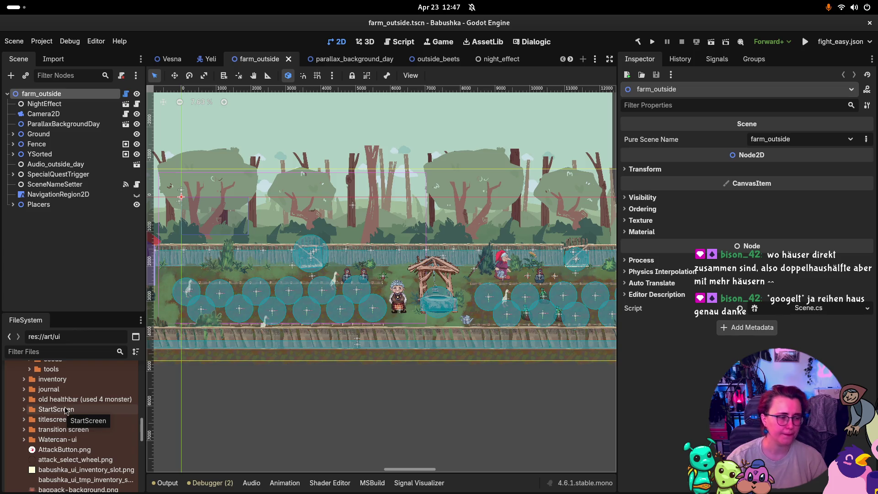
Delete the old icon_mana_fire.png and icon_mana_lightning.png from the mana folder.
scroll(64, 410, "up", 5)
scroll(76, 404, "up", 1)
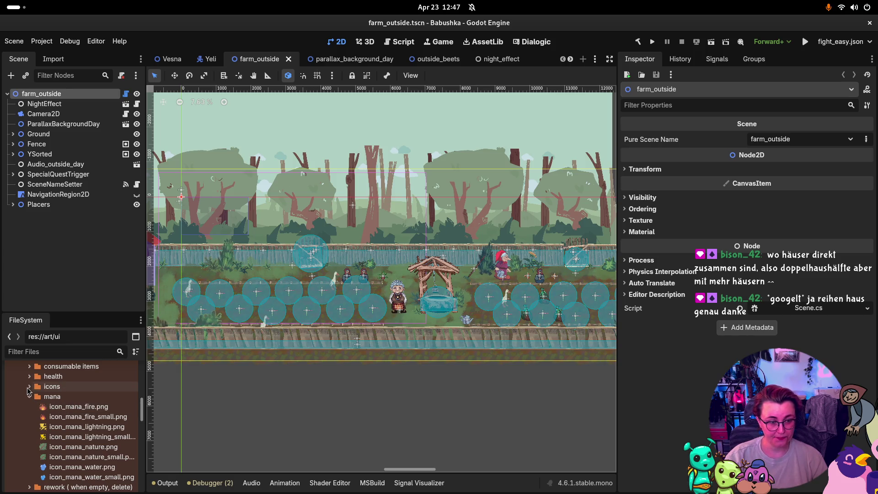
left_click(29, 376)
left_click(30, 376)
left_click(31, 386)
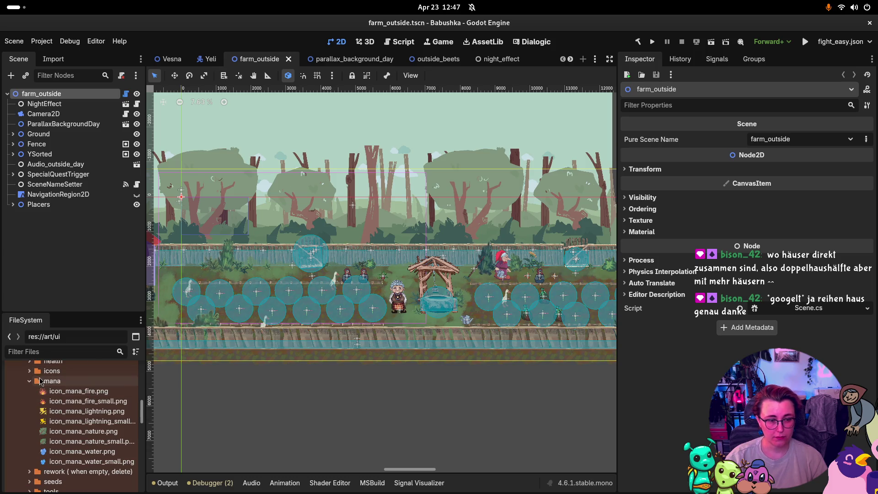
scroll(43, 383, "down", 1)
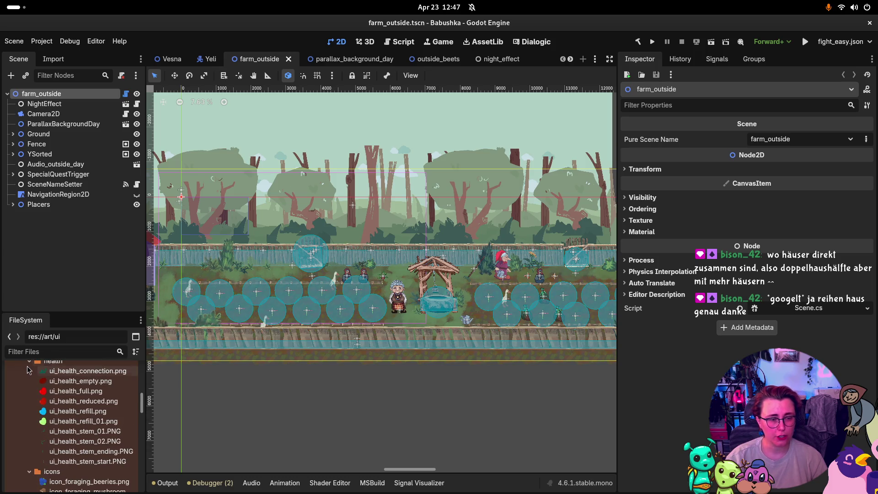
left_click(30, 371)
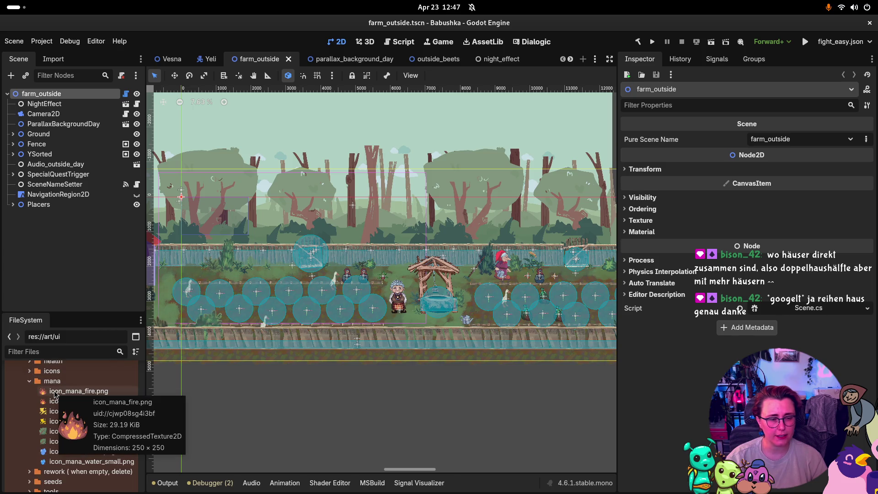
left_click(56, 393)
key("Delete")
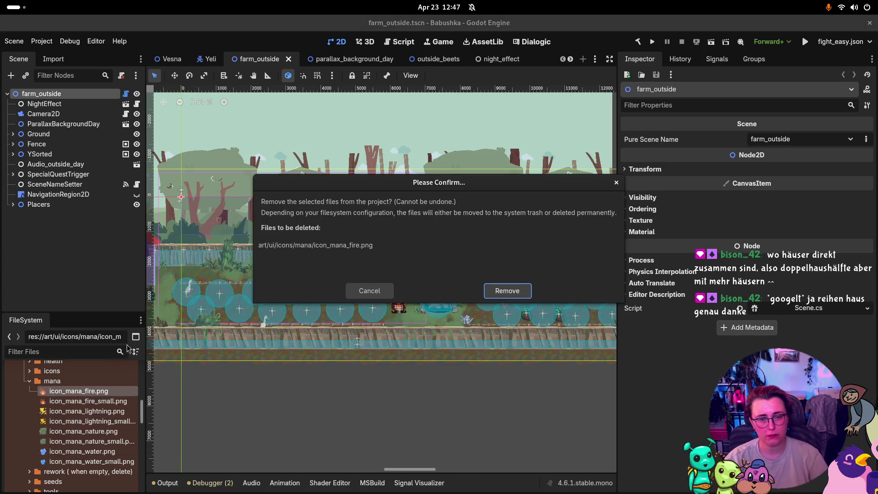
left_click(510, 289)
left_click(87, 401)
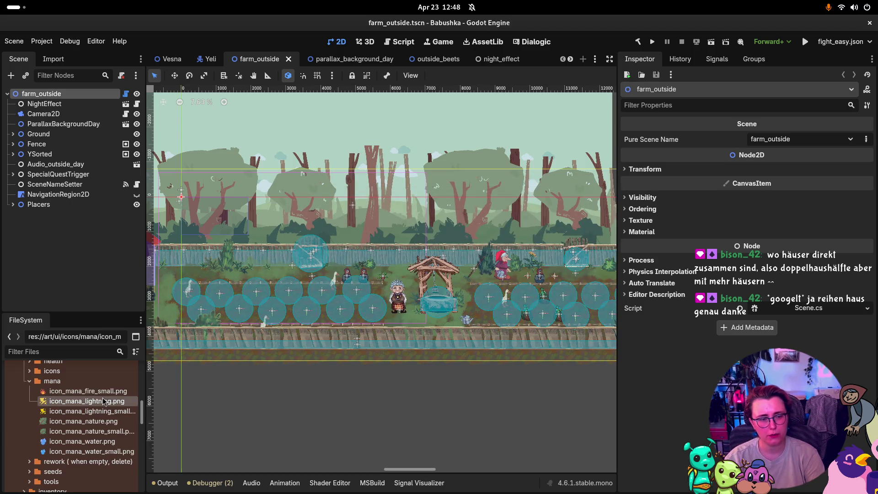
key("Delete")
left_click(505, 291)
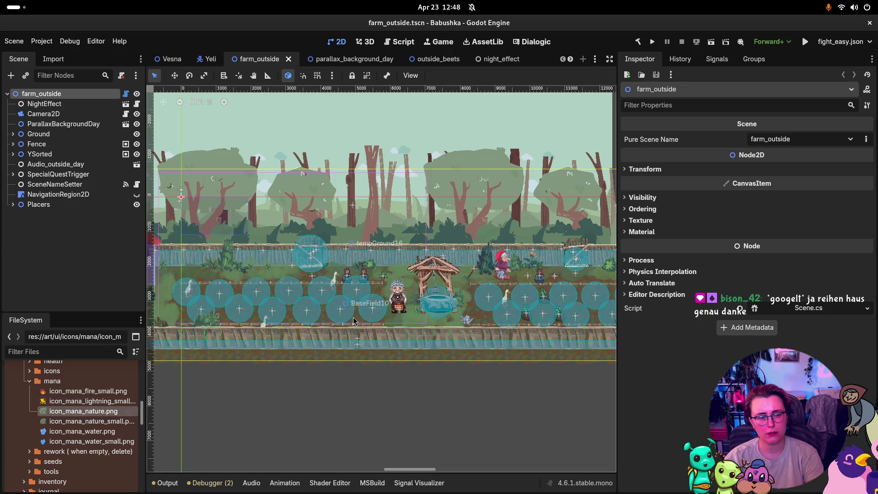
Delete icon_mana_nature.png and icon_mana_water.png, undoing the accidental farm_outside root node deletion.
key("Delete")
left_click(424, 258)
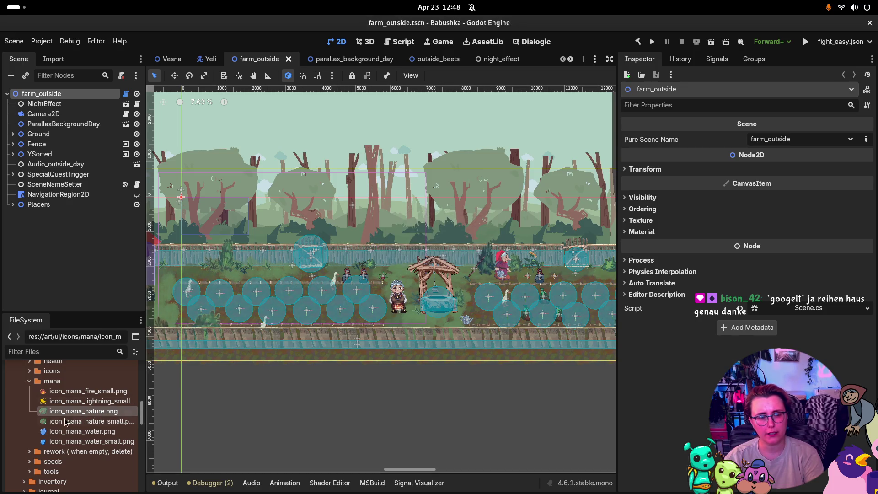
key("Delete")
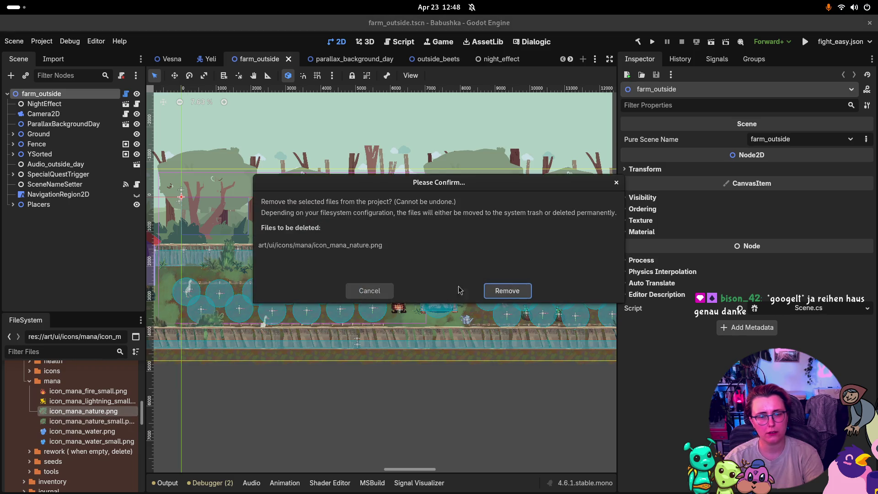
left_click(500, 292)
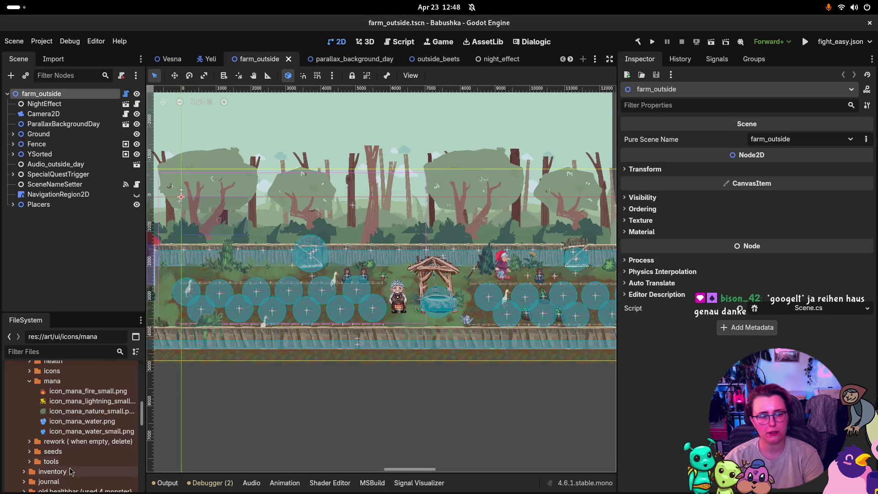
left_click(71, 421)
key("Delete")
left_click(464, 255)
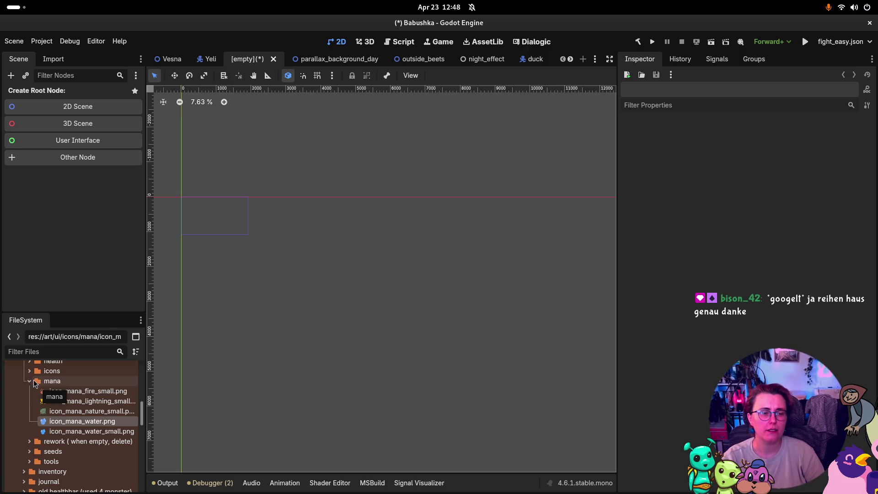
key("ctrl+z")
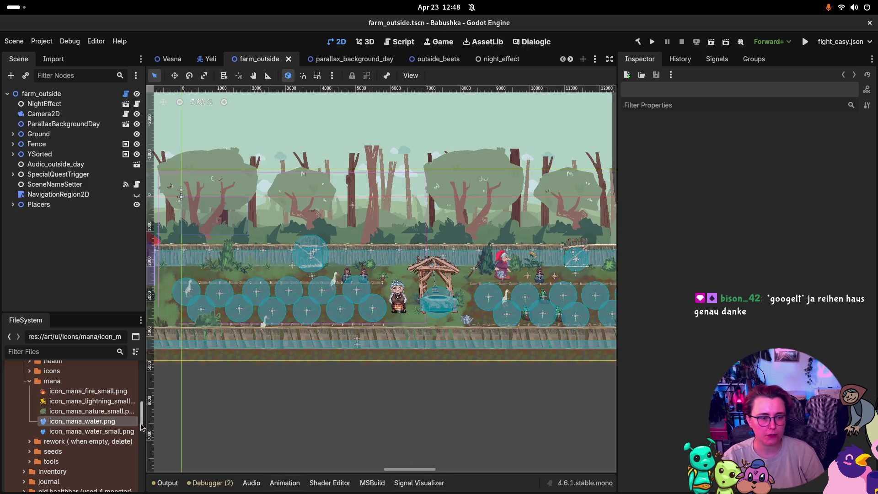
mouse_move(114, 433)
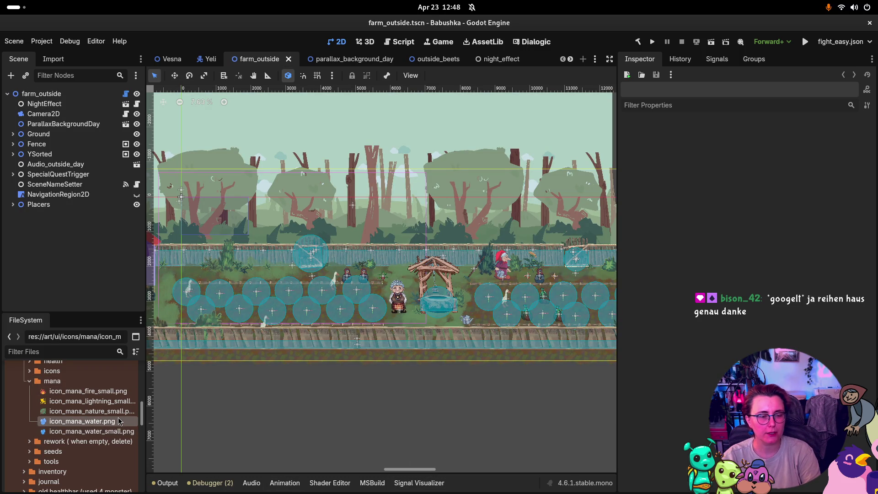
key("Delete")
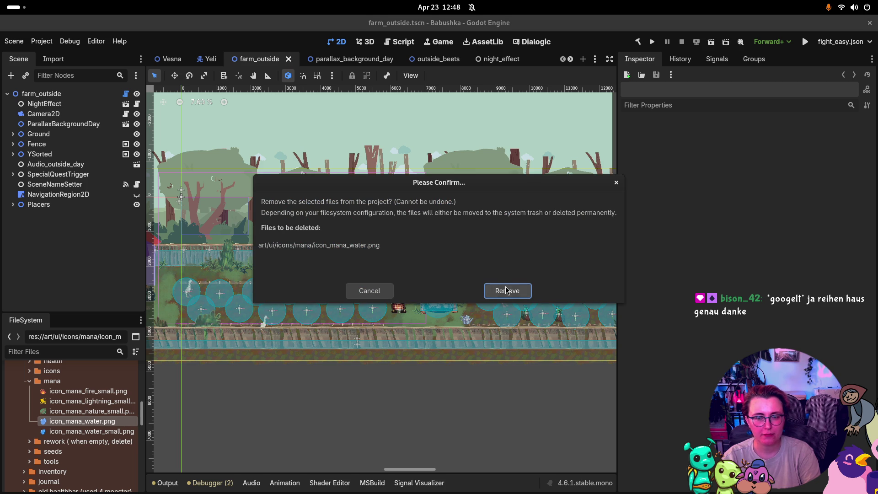
left_click(507, 290)
Move the four full-size mana icons from the nested icons folder into mana, then run the game.
left_click(30, 371)
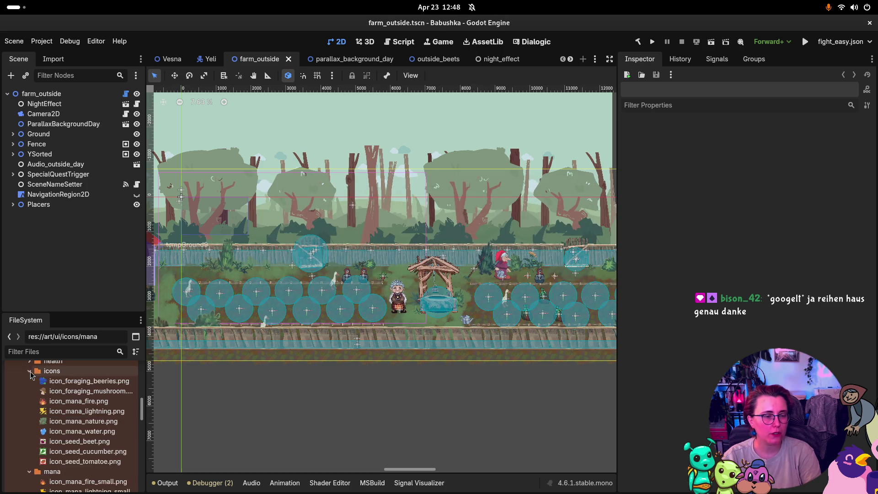
left_click(66, 405)
left_click(76, 432, "shift")
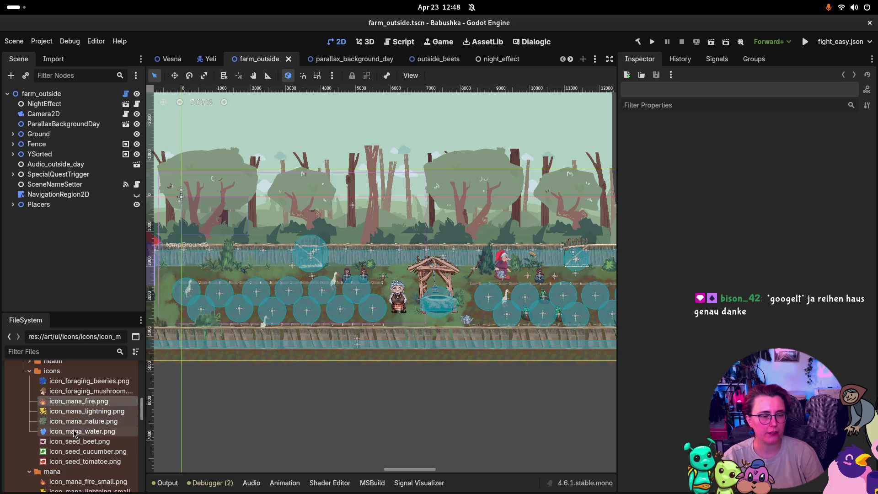
scroll(83, 416, "down", 2)
mouse_move(80, 391)
left_mouse_down()
mouse_move(89, 400)
mouse_move(63, 441)
left_mouse_up()
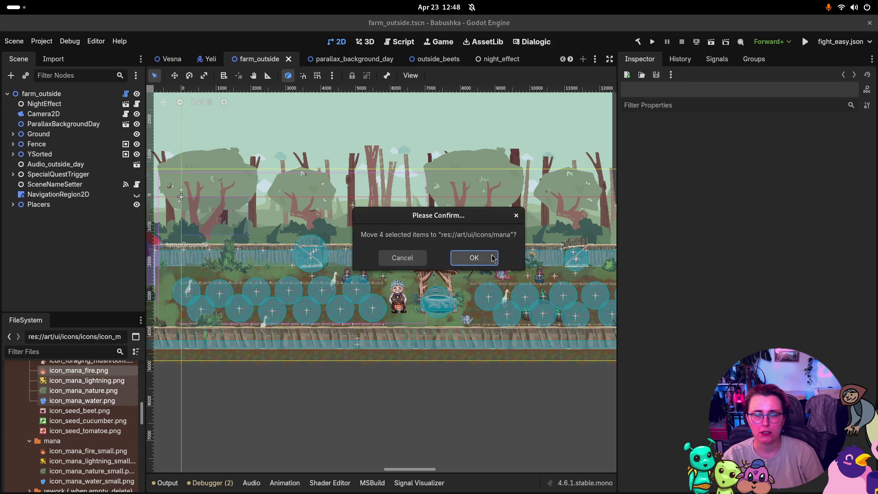
left_click(473, 256)
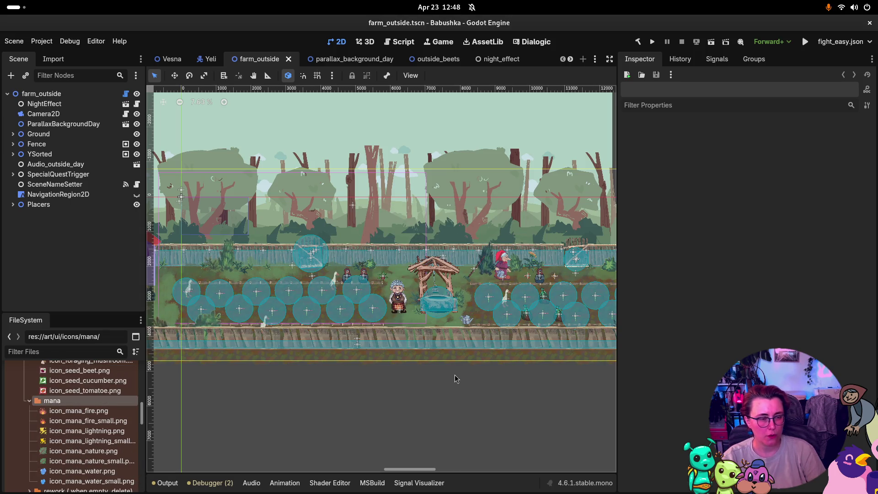
left_click(652, 42)
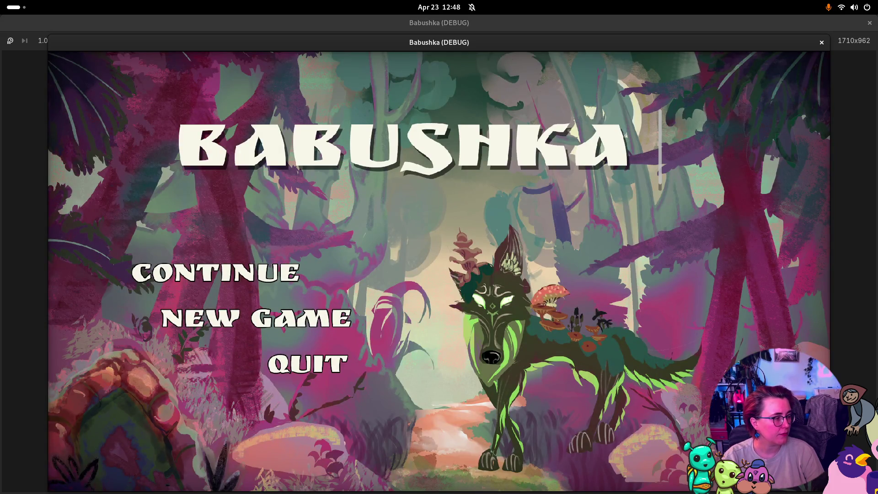
Continue the saved game and walk the babushka right through the forest past the doors.
left_click(285, 321)
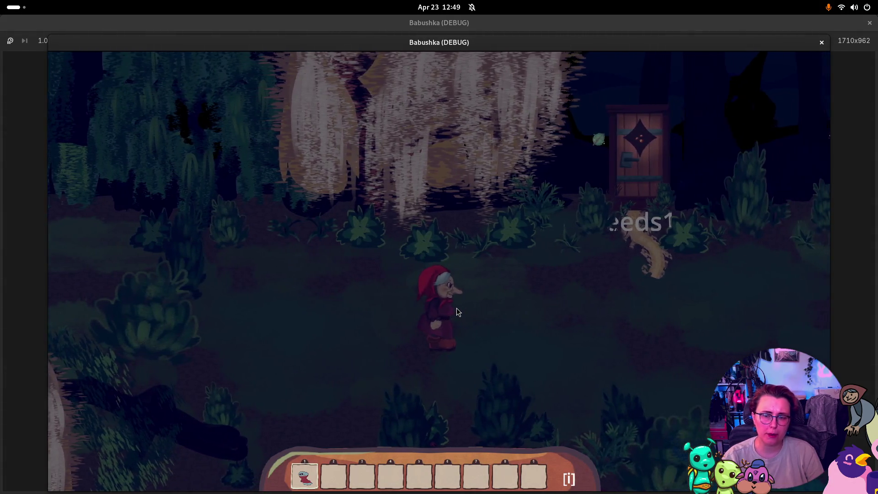
key("d")
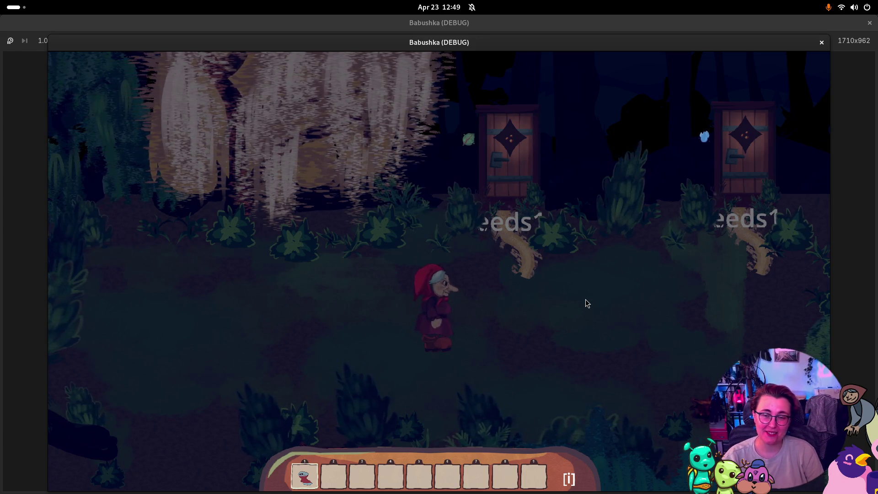
key("d")
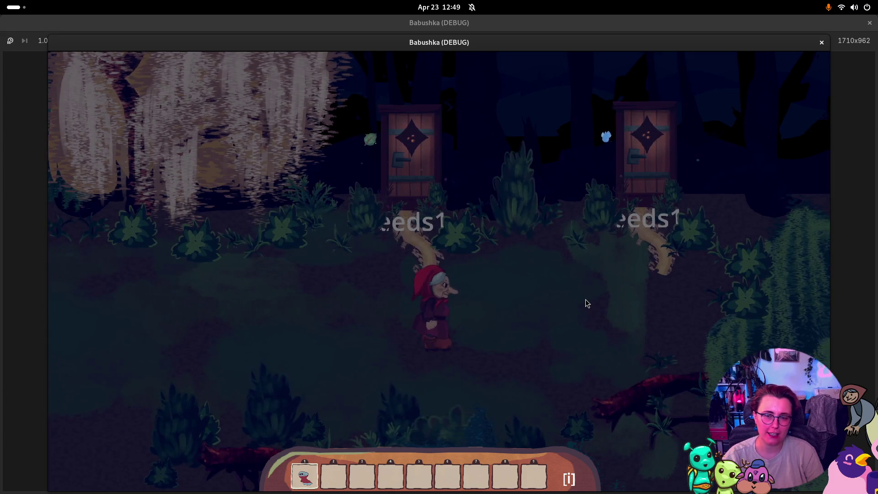
key("w")
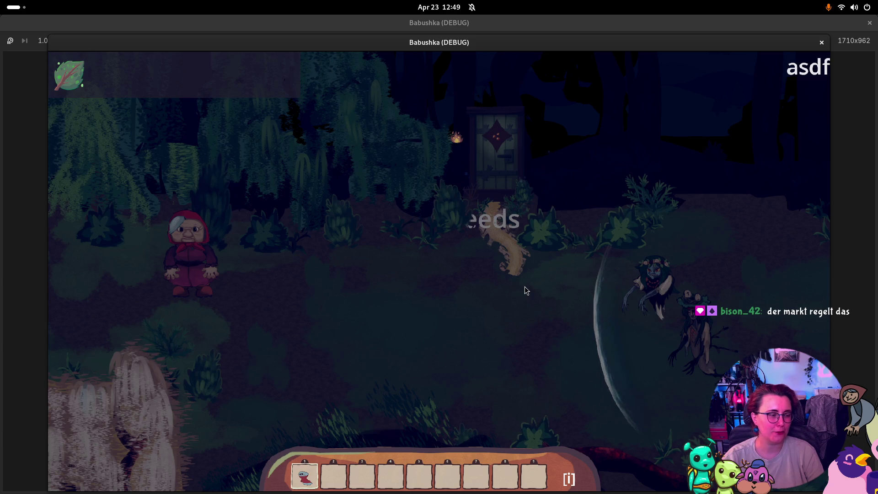
Enter the door into the next forest area and walk into the creatures to trigger a fight.
key("d")
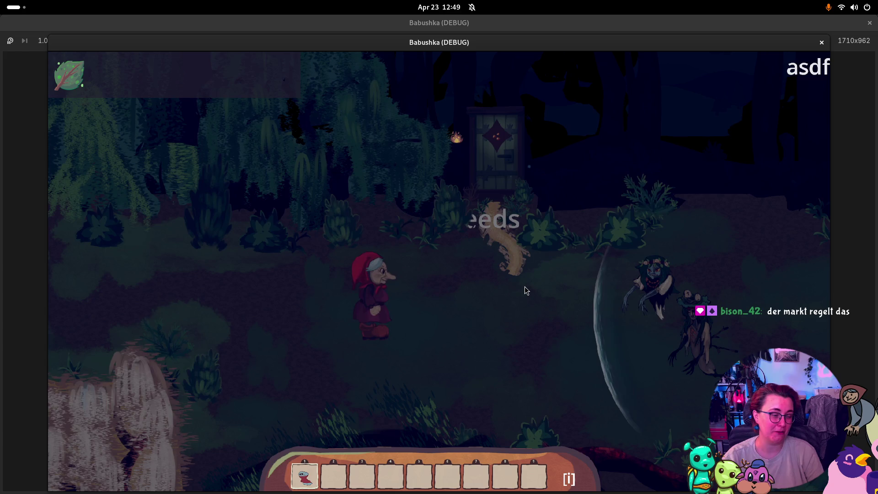
key("w")
key("d")
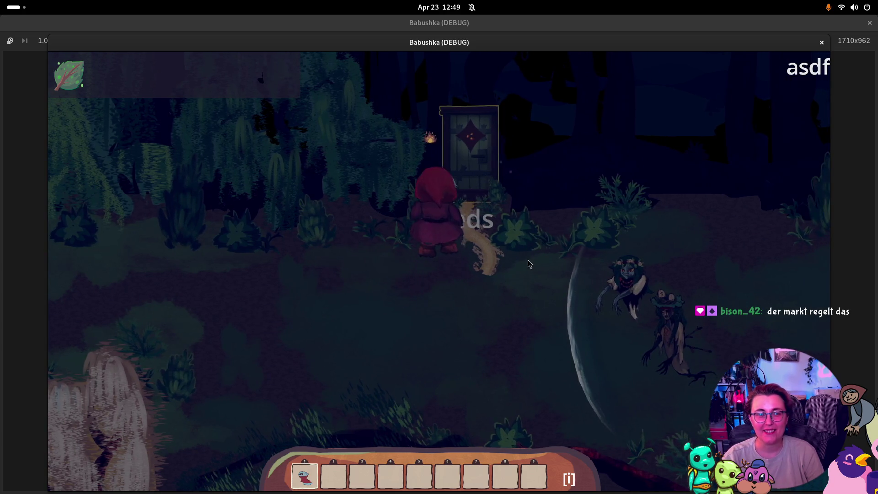
key("e")
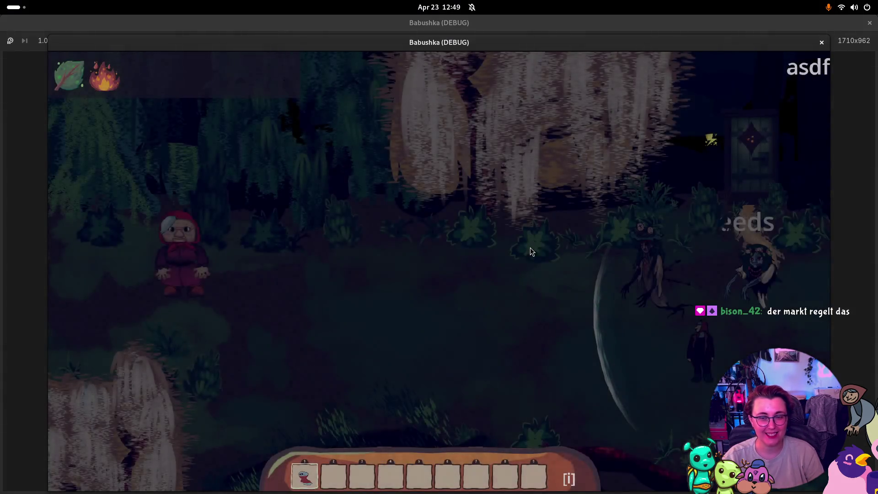
key("s")
key("d")
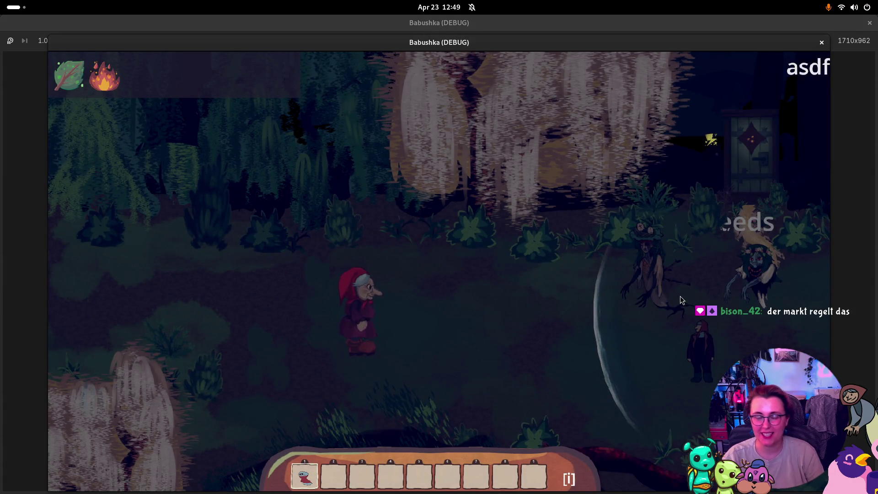
key("d")
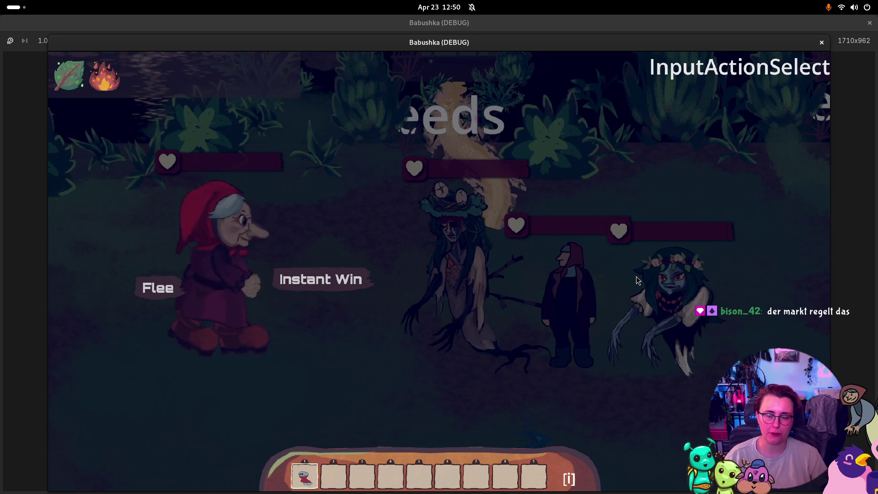
Win the fight with Instant Win, go through the left door, then close the game.
left_click(362, 279)
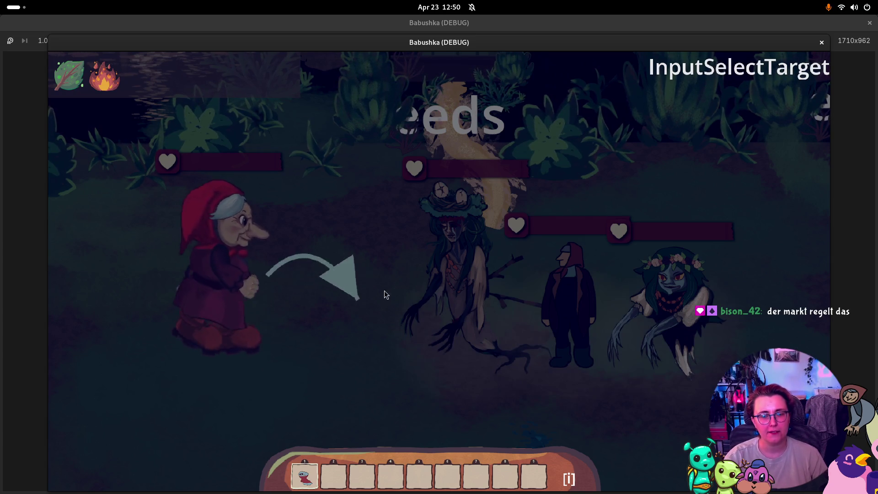
left_click(466, 294)
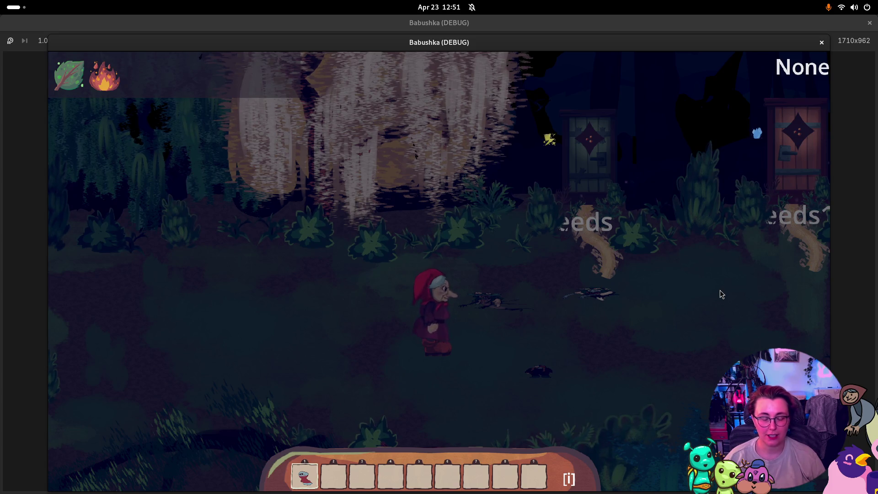
key("w")
key("d")
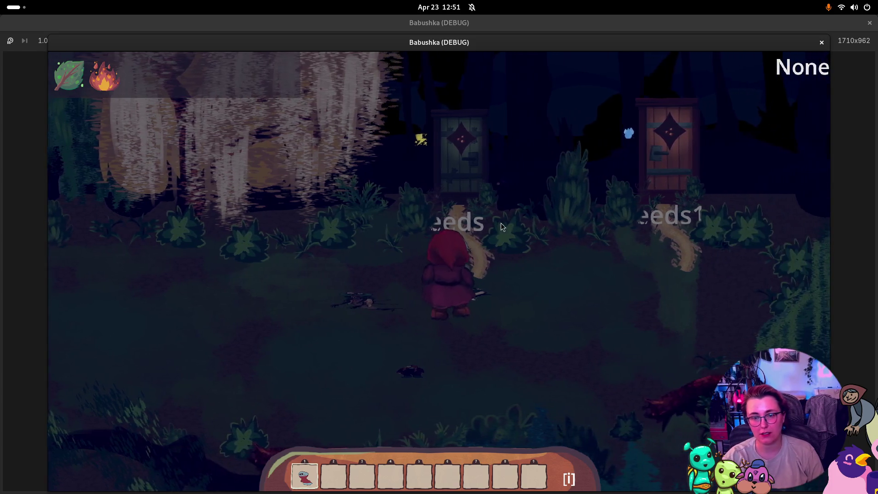
key("e")
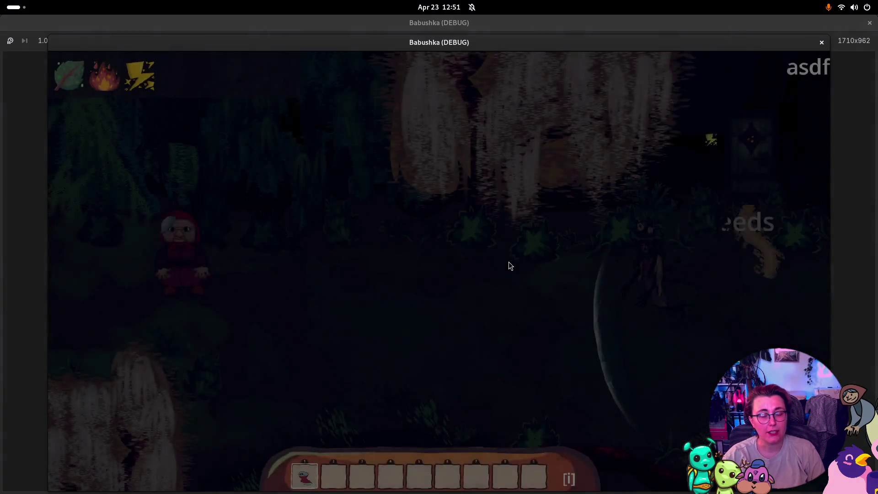
key("d")
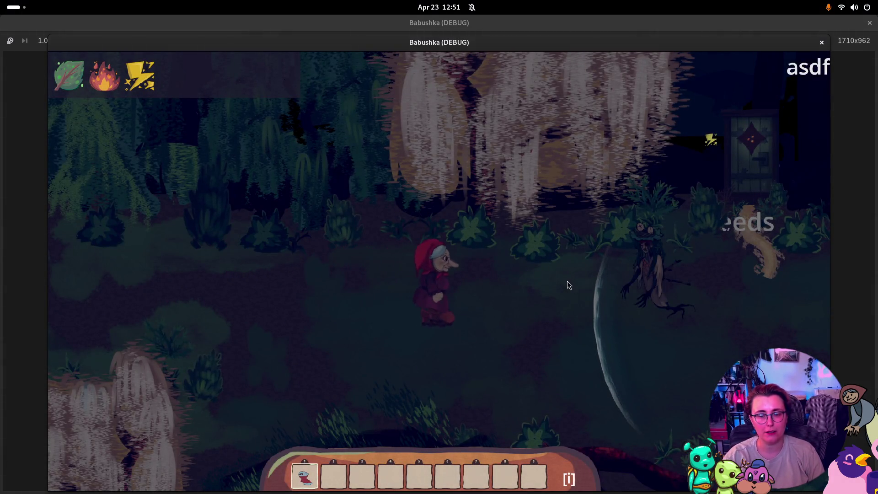
left_click(822, 42)
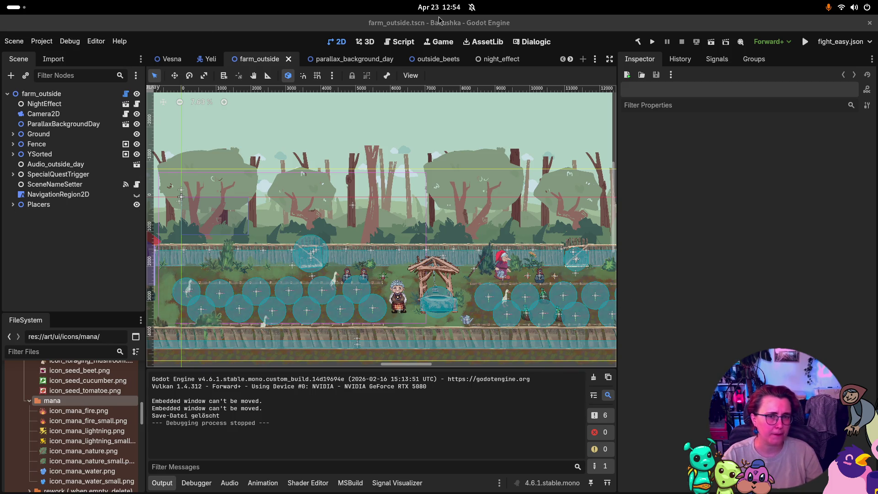
Peek at parallax_background_day, return to farm_outside, and select its root node to see Scene.cs.
left_click(329, 59)
left_click(256, 59)
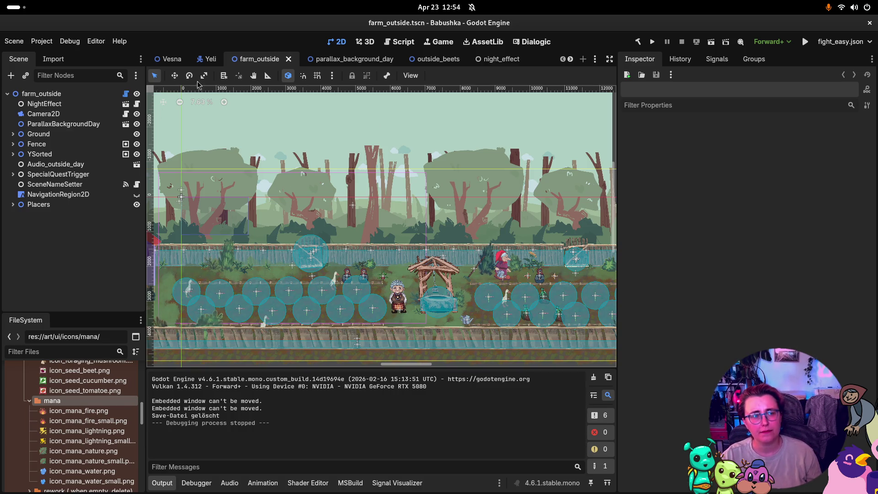
left_click(68, 96)
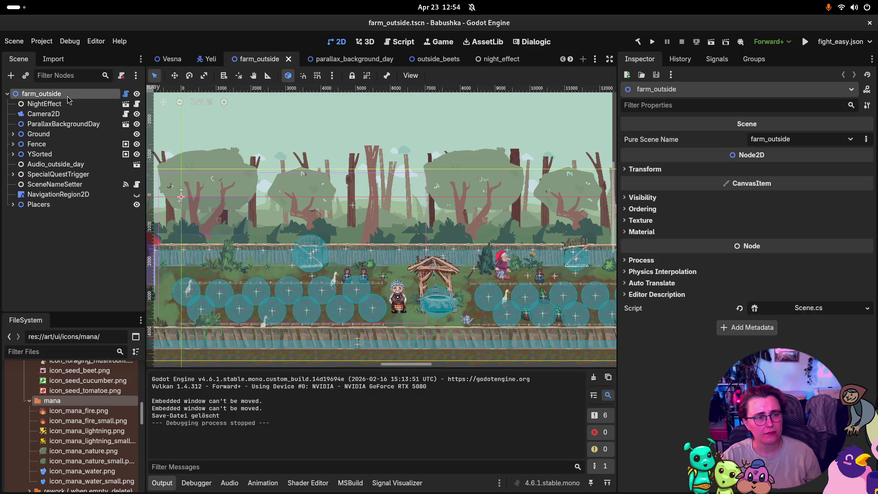
Open parallax_background_day and glance at the first changed file in Rider before returning to Godot.
left_click(348, 59)
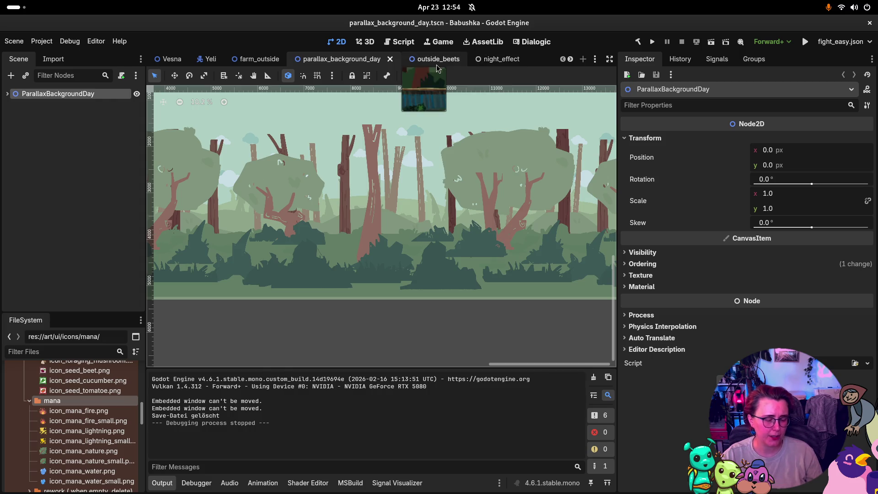
key("super")
left_click(632, 132)
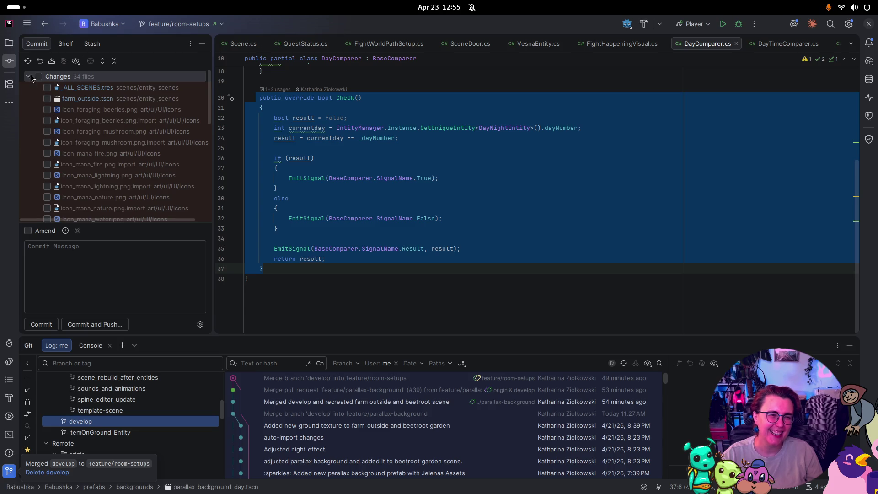
left_click(157, 90)
key("super")
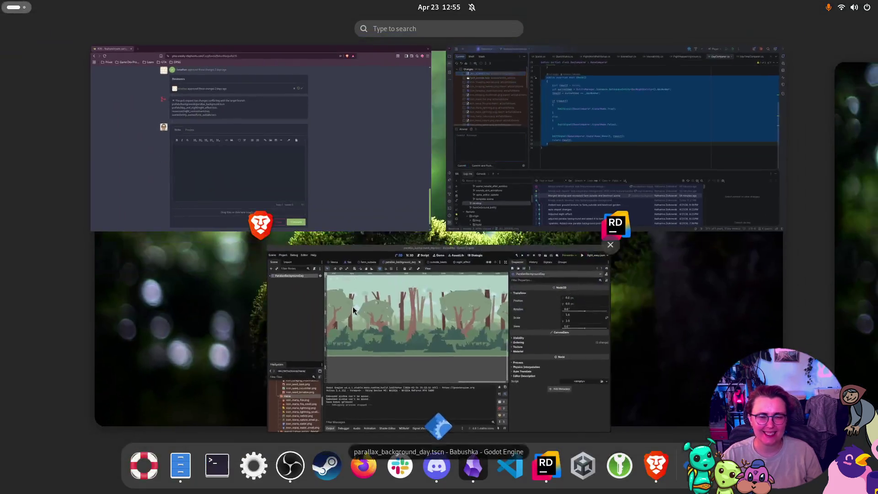
left_click(353, 306)
Inspect the _ALL_SCENES.tres resource in resources/scenes, then bring Rider to the front.
scroll(95, 397, "up", 5)
scroll(95, 397, "up", 4)
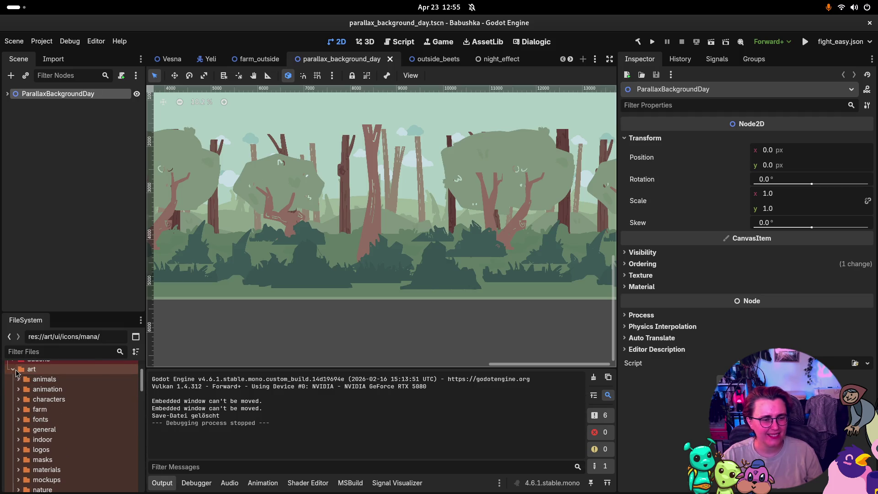
left_click(14, 369)
left_click(14, 442)
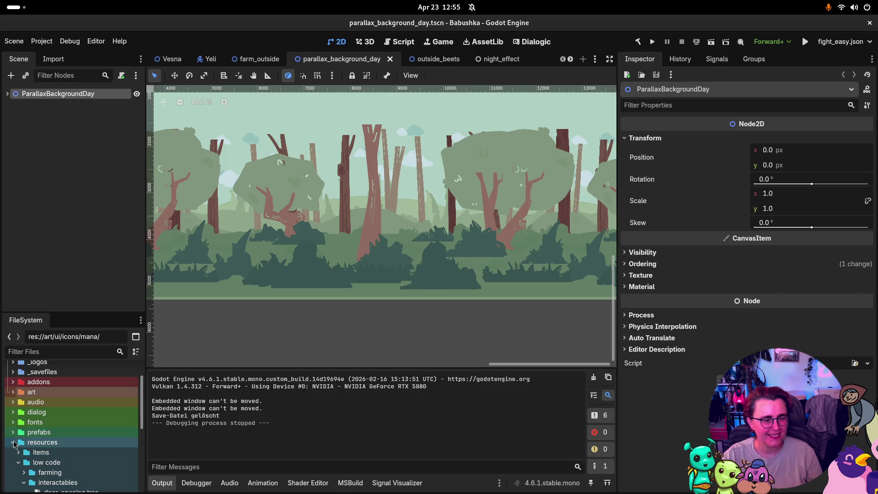
scroll(15, 442, "down", 8)
scroll(15, 442, "down", 2)
left_click(14, 460)
scroll(19, 460, "down", 3)
left_click(37, 444)
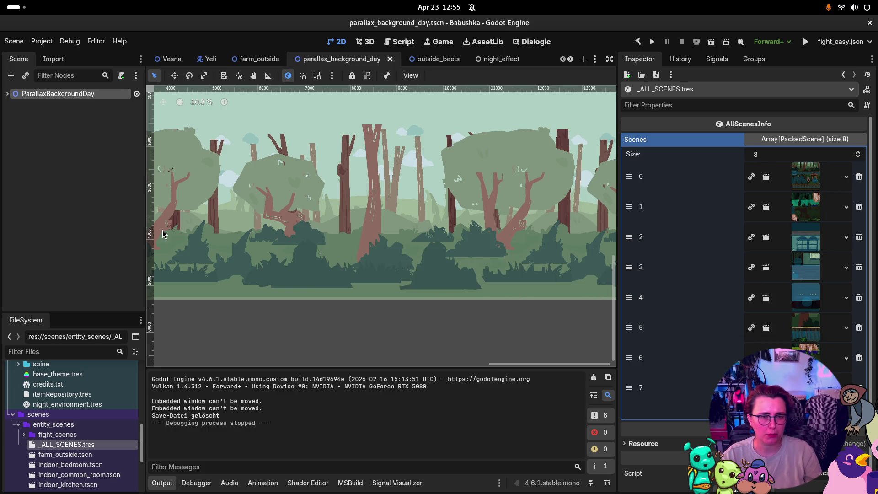
mouse_move(0, 0)
left_click(618, 137)
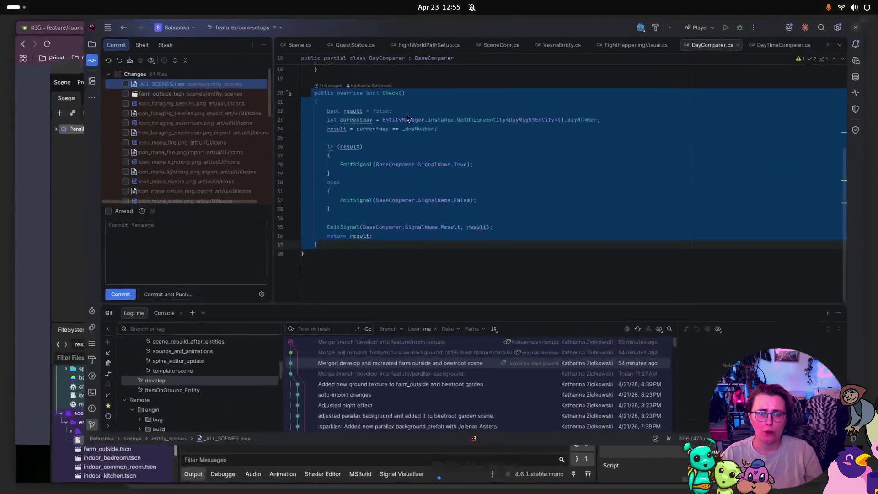
Add the 10 unversioned icon files and include every changed file in the commit.
scroll(88, 133, "down", 5)
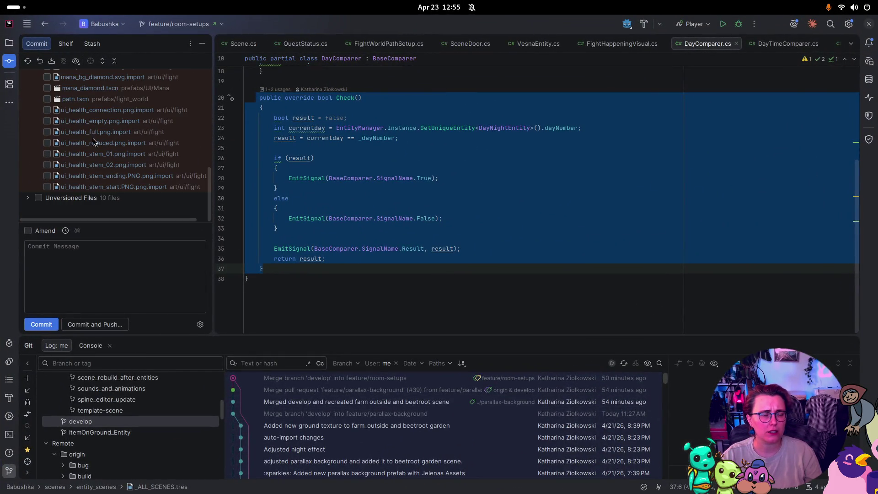
left_click(28, 198)
left_click(35, 101)
left_click(38, 101)
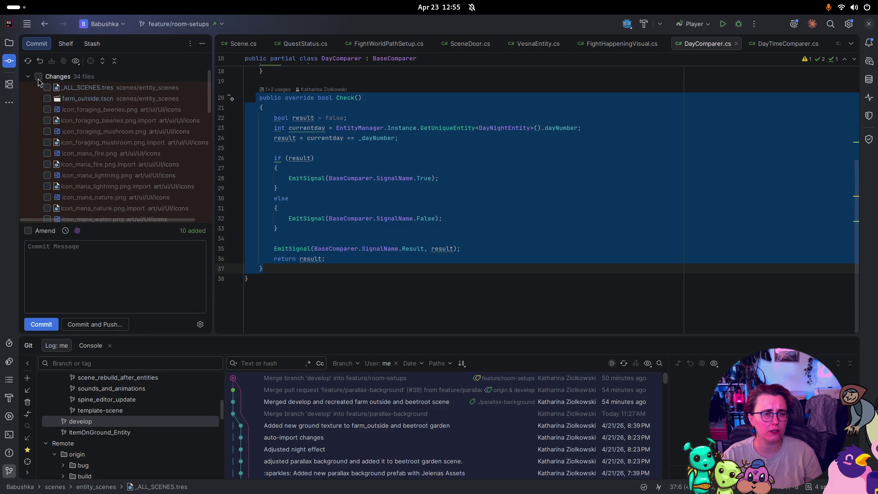
left_click(39, 76)
scroll(135, 170, "down", 5)
Commit as 'Adjustments after merge from develop' and push to origin/feature/room-setups.
left_click(121, 266)
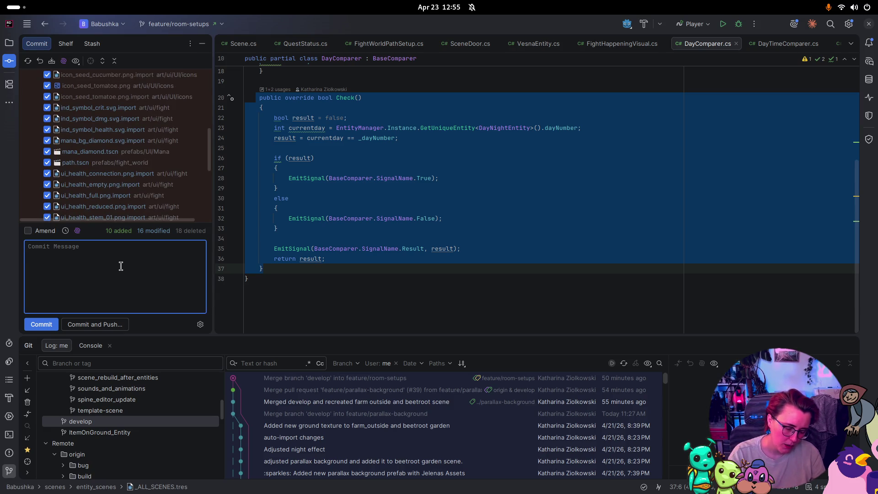
type("Adjs")
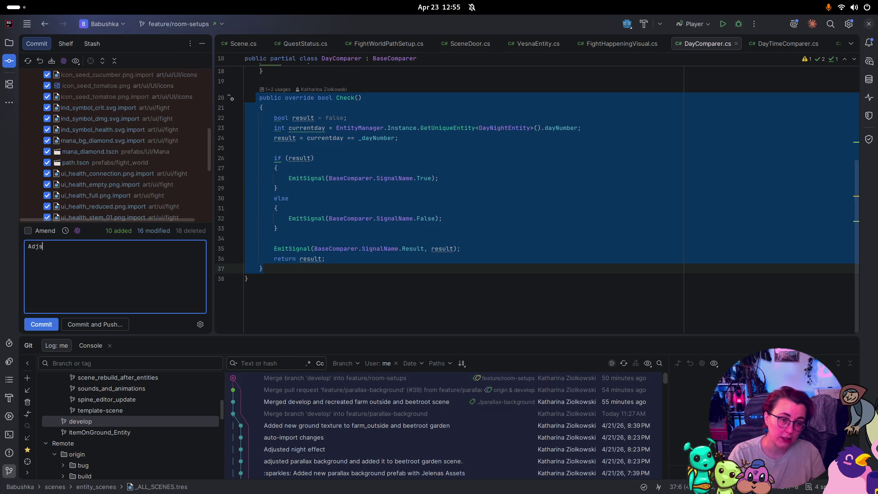
key("BackSpace")
key("BackSpace")
type("uste")
key("BackSpace")
type("ments a")
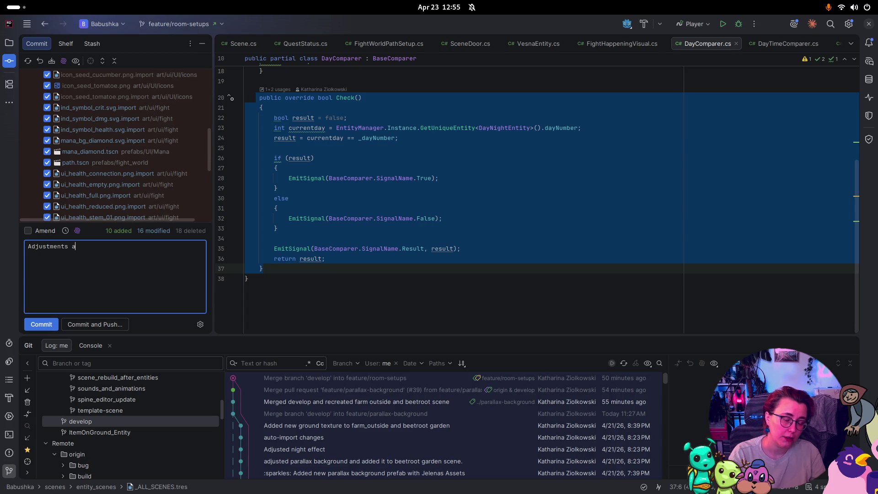
type("fter merge from d")
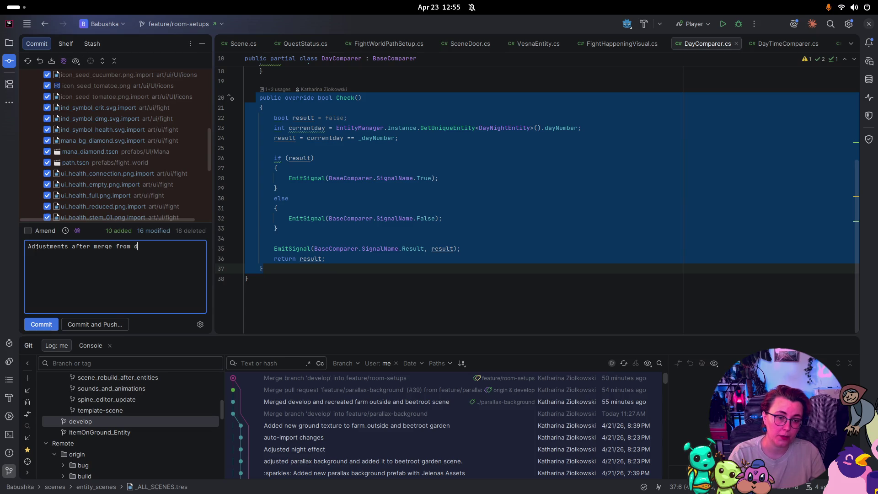
type("evelop")
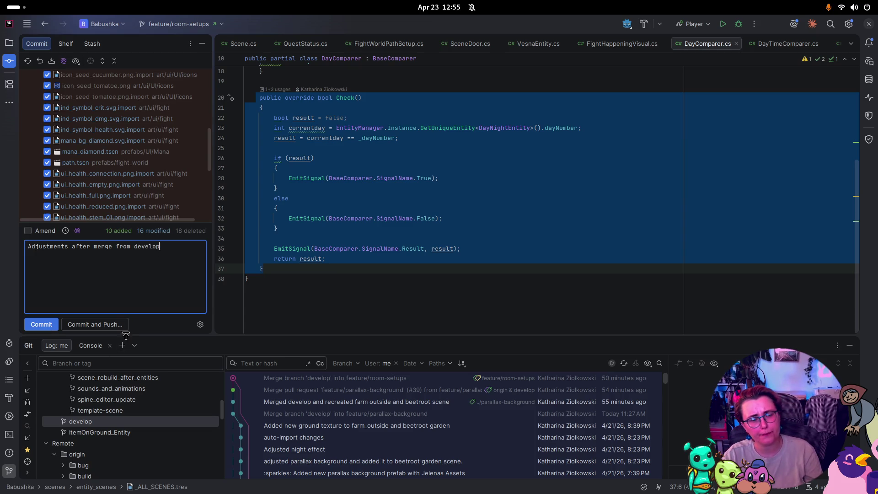
left_click(125, 328)
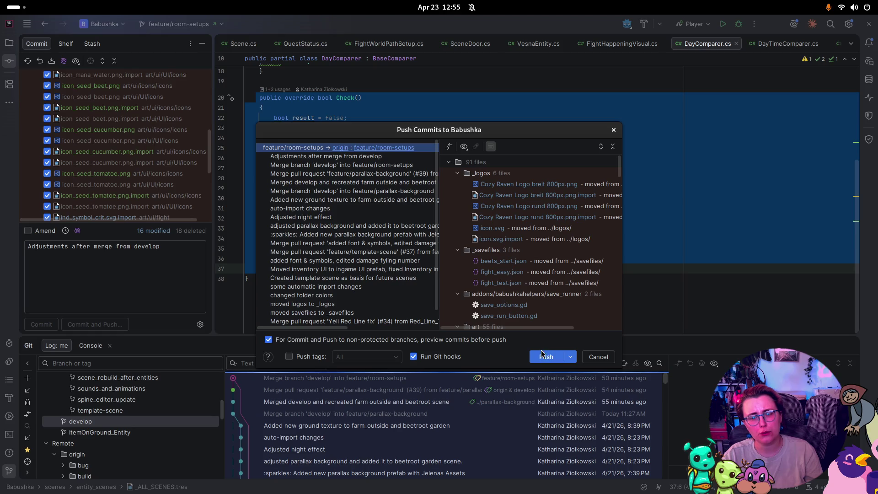
left_click(550, 355)
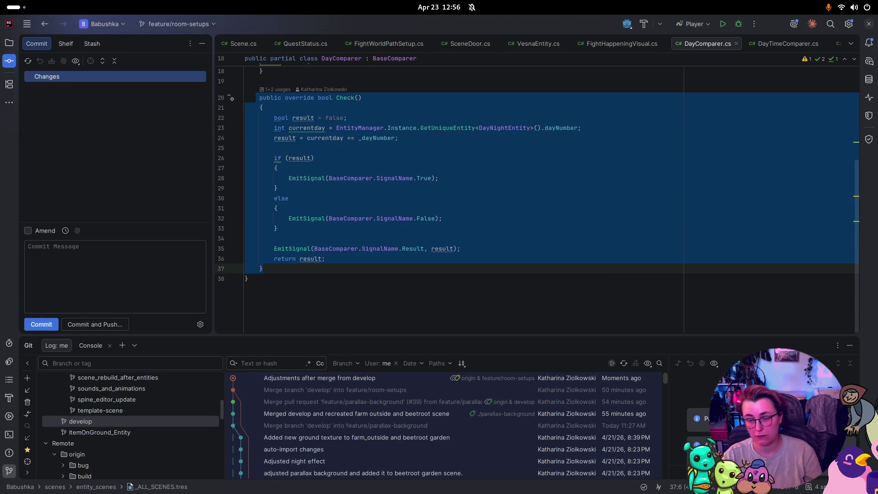
key("super")
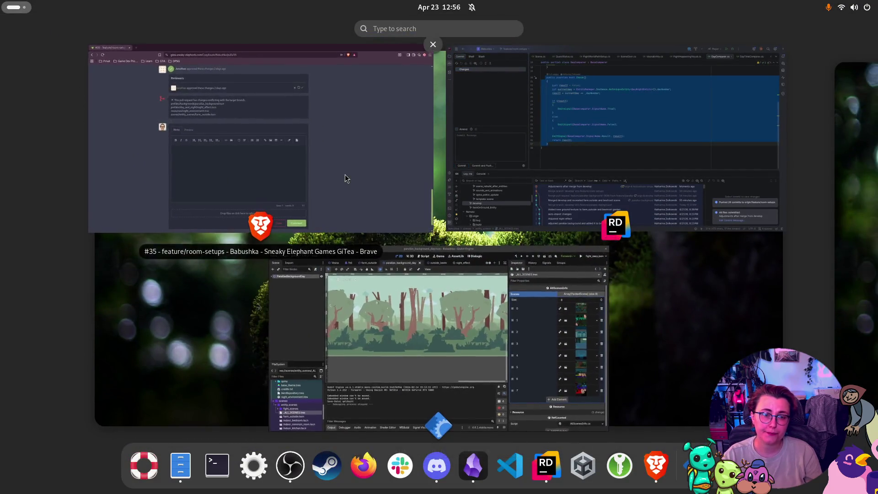
Reload pull request #35 in Brave to show the two new commits and its mergeable status.
left_click(345, 178)
left_click(37, 42)
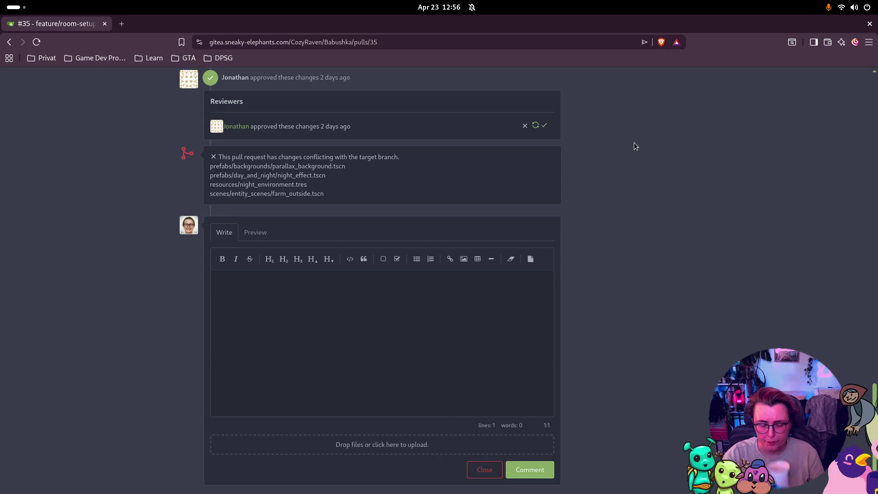
left_click(37, 41)
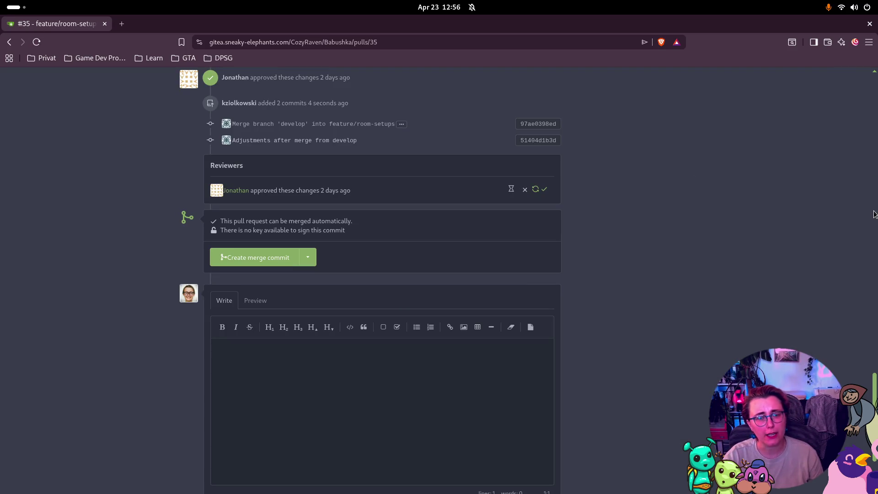
scroll(722, 190, "up", 20)
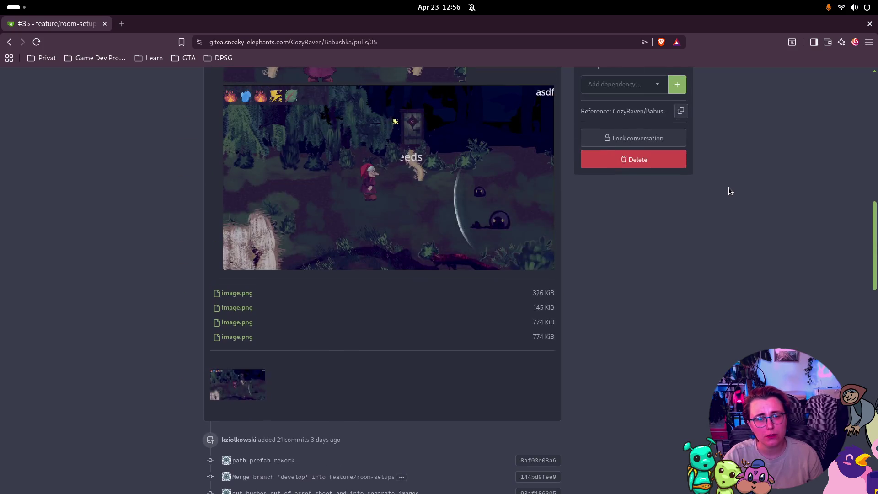
scroll(741, 174, "up", 10)
scroll(751, 164, "down", 20)
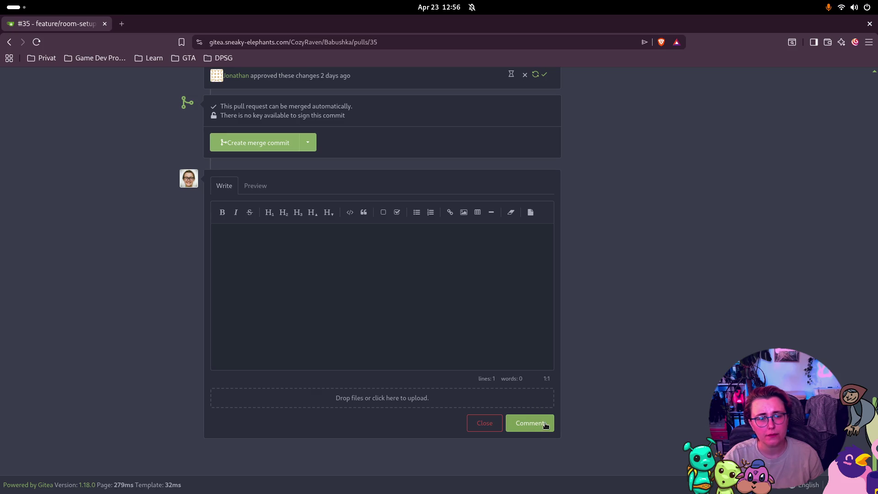
Switch to Godot's farm_outside scene, then bring up the window overview again.
key("super")
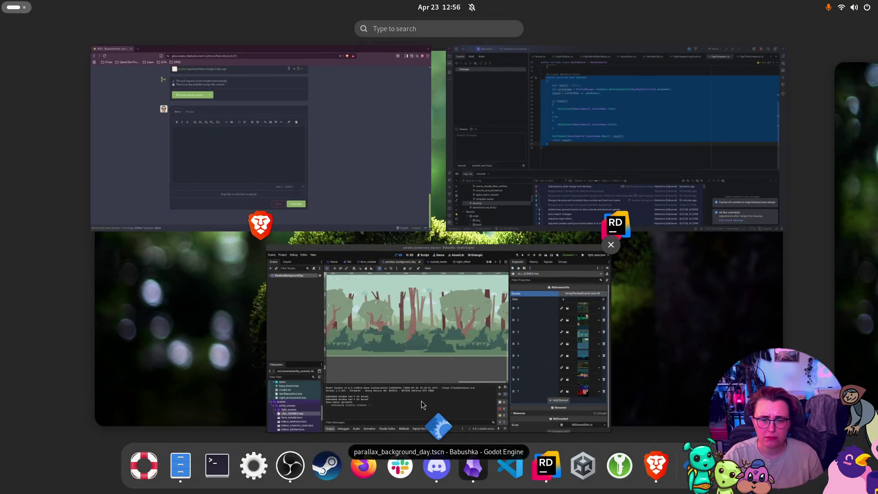
left_click(418, 402)
left_click(259, 59)
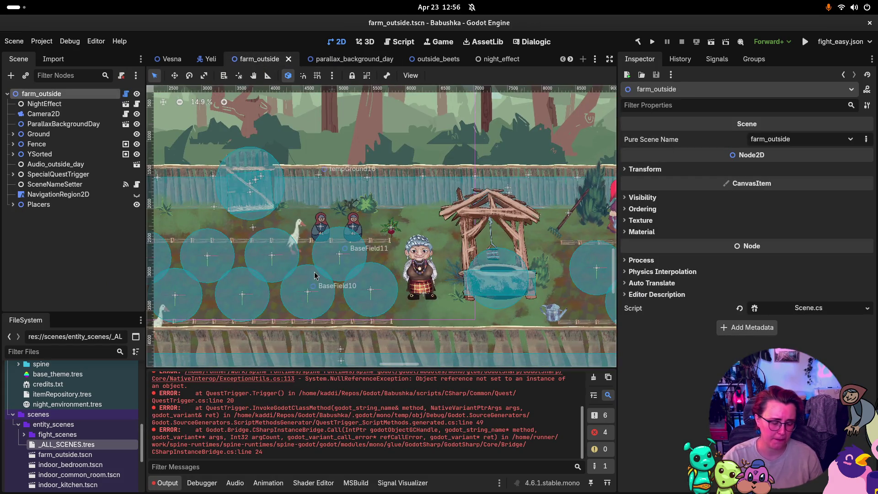
key("super")
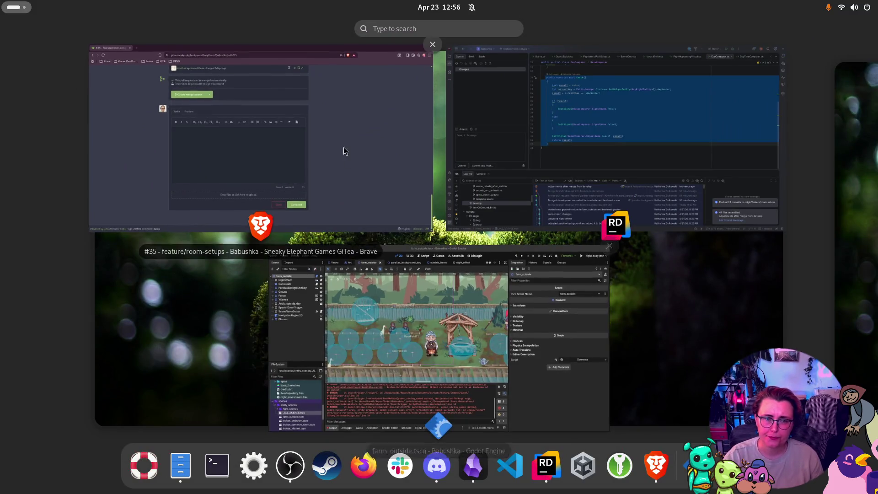
Merge pull request #35 into develop with a merge commit.
left_click(344, 149)
left_click(270, 138)
left_click(225, 265)
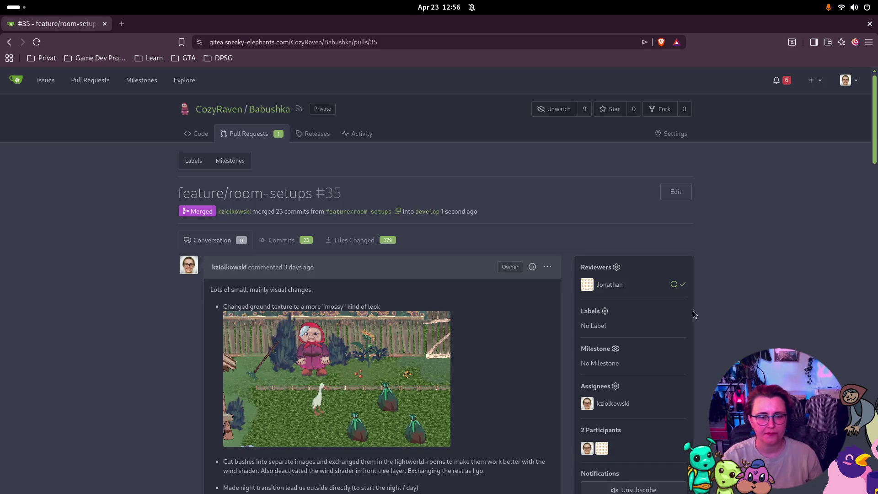
Delete the merged feature/room-setups branch.
scroll(381, 363, "down", 1)
scroll(607, 226, "down", 10)
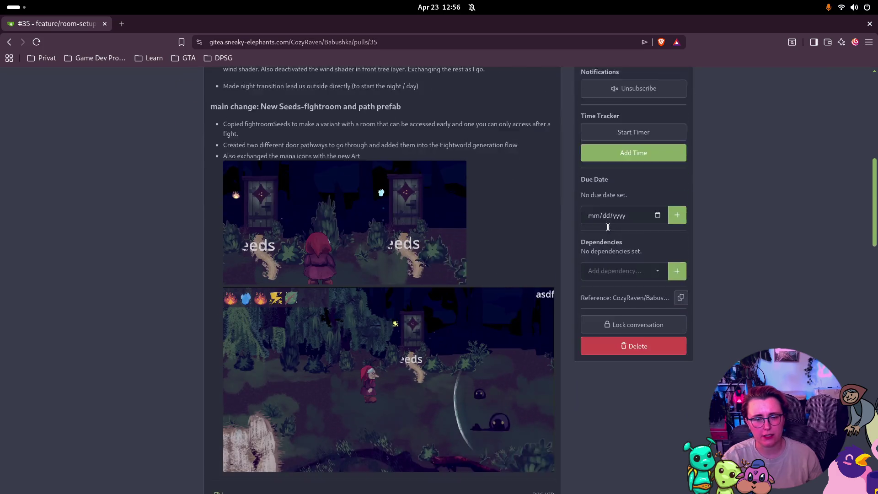
scroll(639, 228, "down", 12)
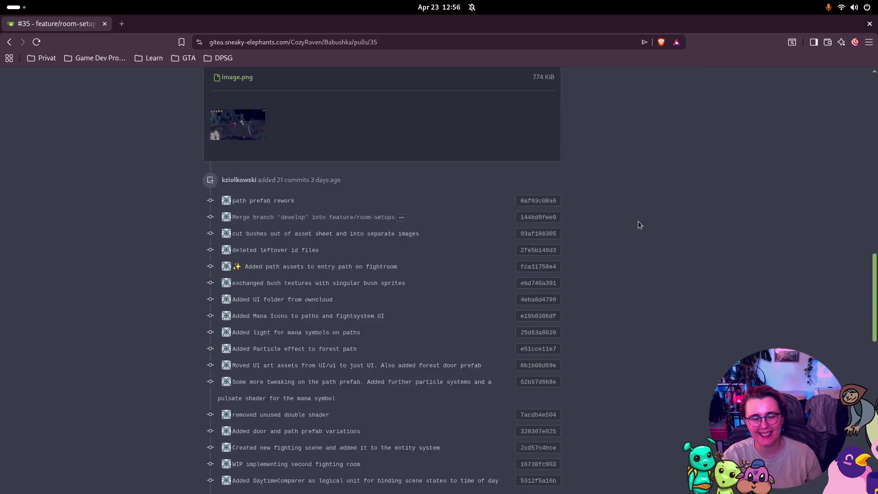
scroll(633, 187, "down", 3)
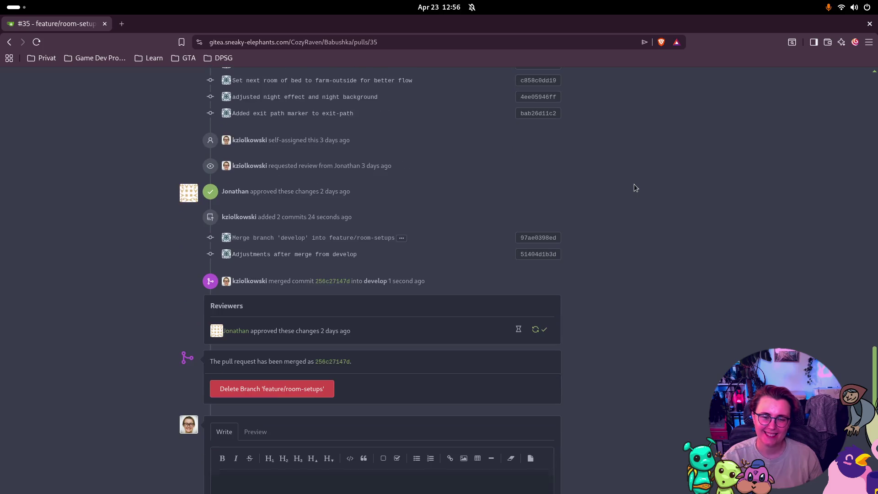
left_click(261, 384)
left_click(589, 328)
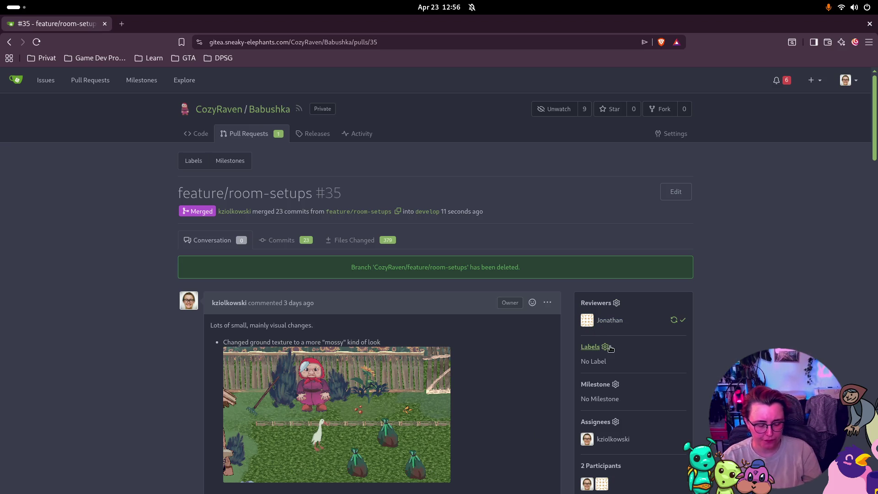
Review the PR's commits, open the repository's pull request list, and return to Godot.
scroll(730, 311, "down", 20)
scroll(557, 267, "up", 10)
scroll(557, 264, "up", 10)
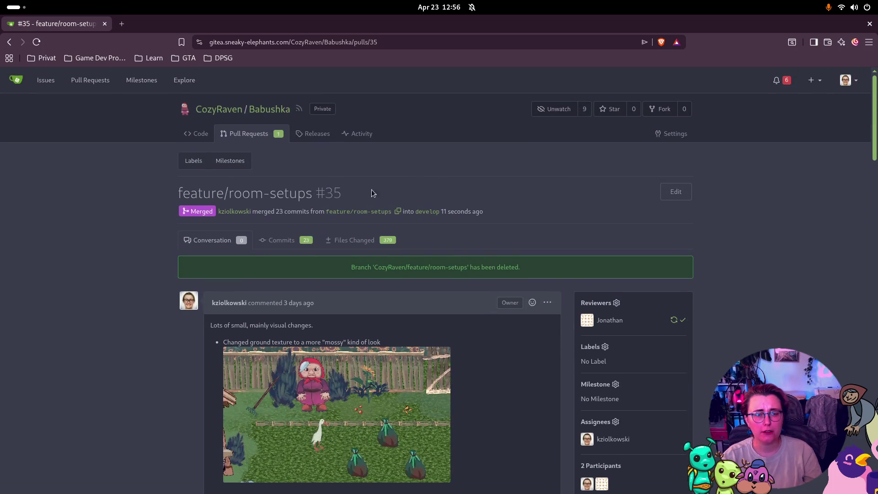
left_click(298, 245)
left_click(242, 134)
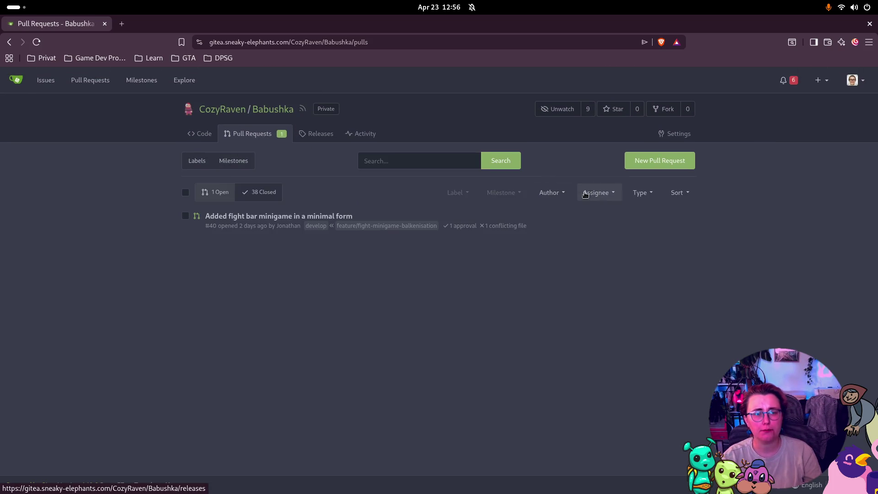
key("super")
left_click(608, 249)
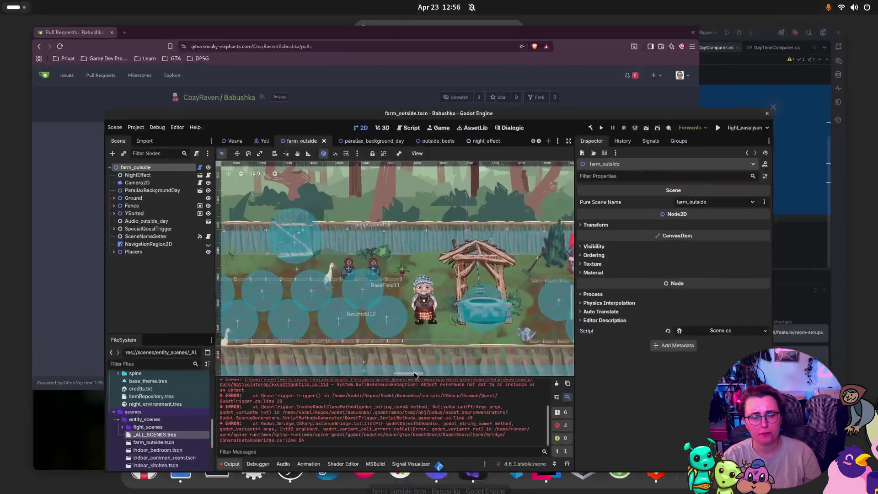
Back in Rider, fetch the latest develop from the remote and check it out.
key("super")
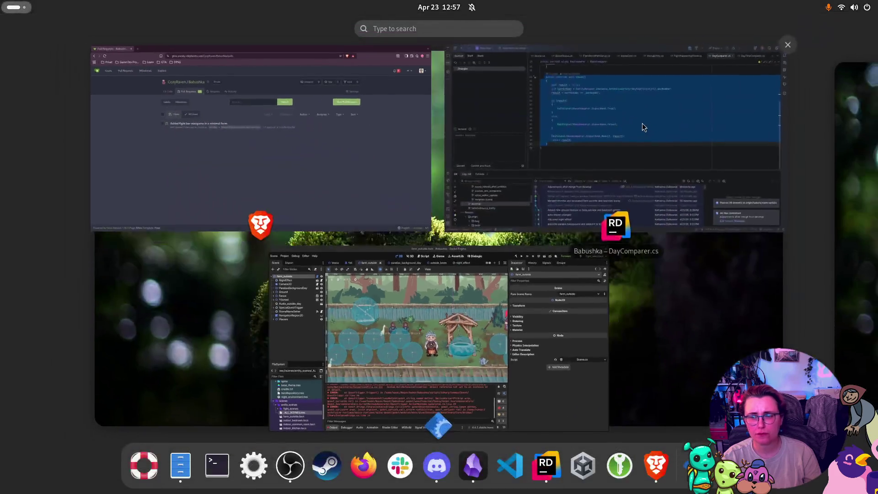
left_click(642, 122)
right_click(116, 420)
left_click(151, 431)
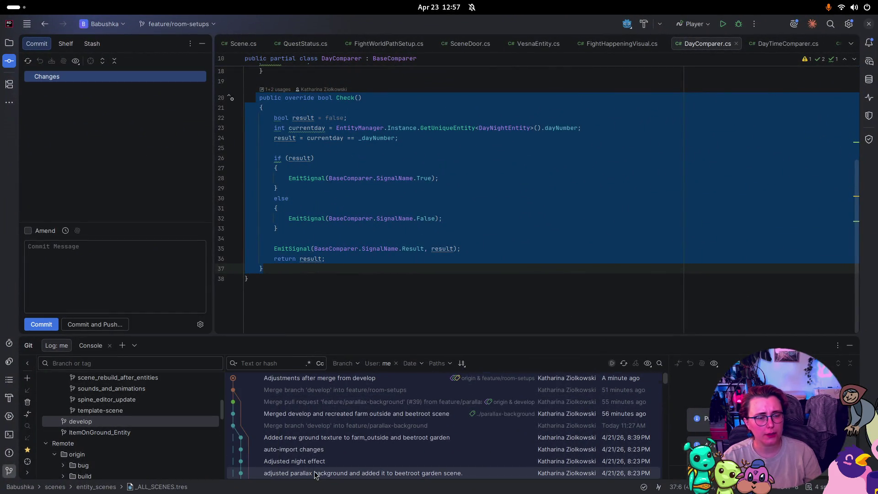
right_click(125, 424)
left_click(137, 306)
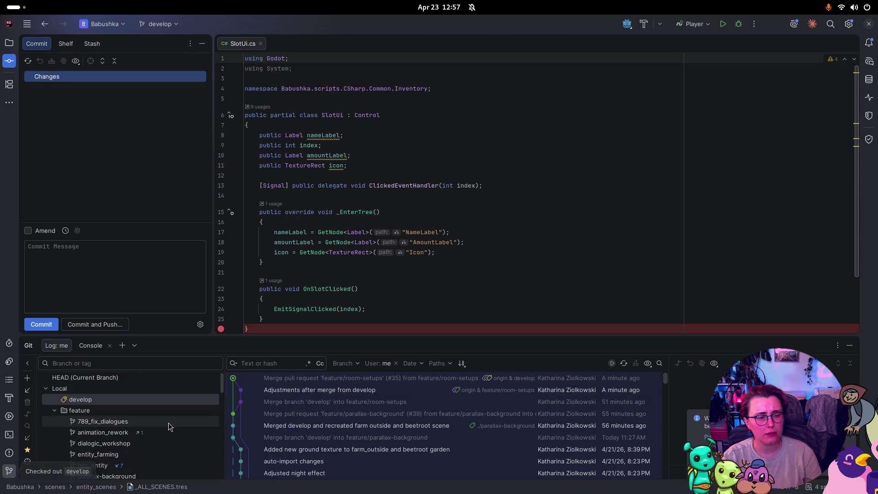
Delete the local parallax-background and room-setups branches.
scroll(118, 439, "down", 2)
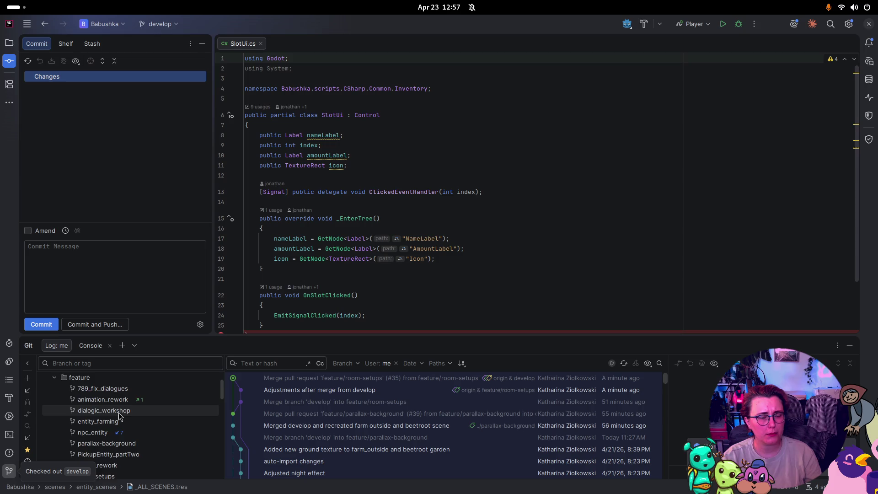
scroll(118, 415, "down", 1)
right_click(118, 413)
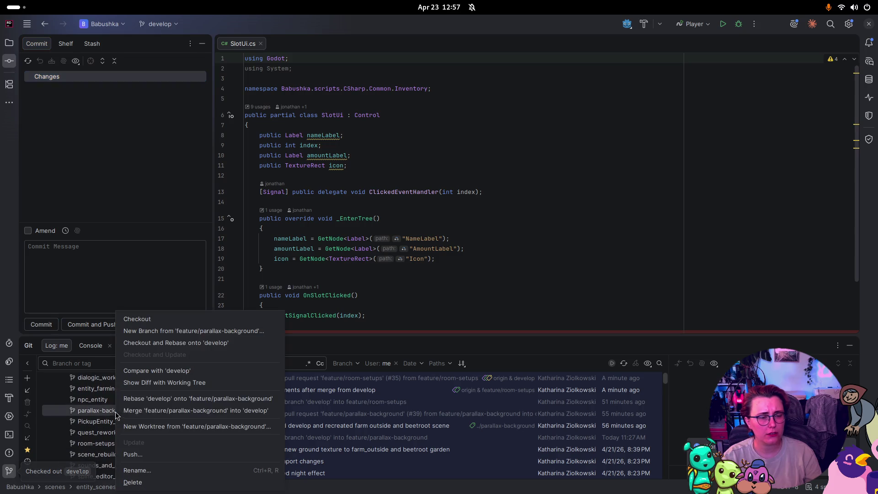
left_click(160, 482)
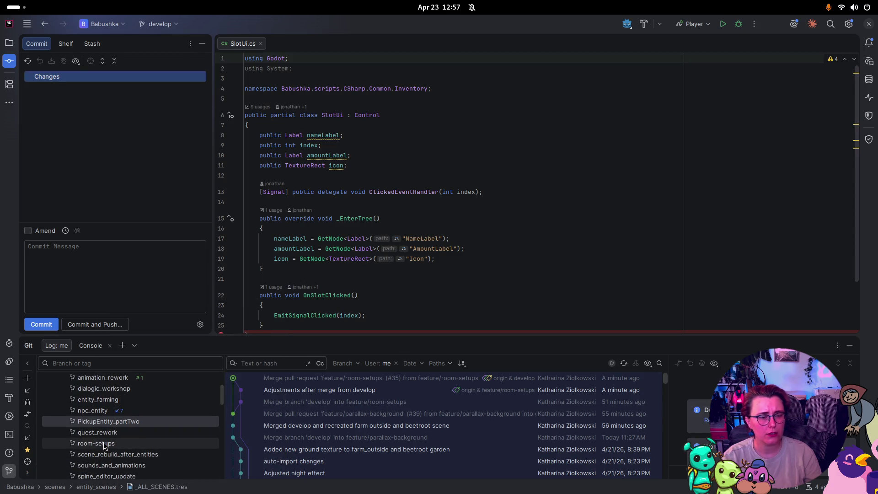
right_click(105, 446)
left_click(171, 483)
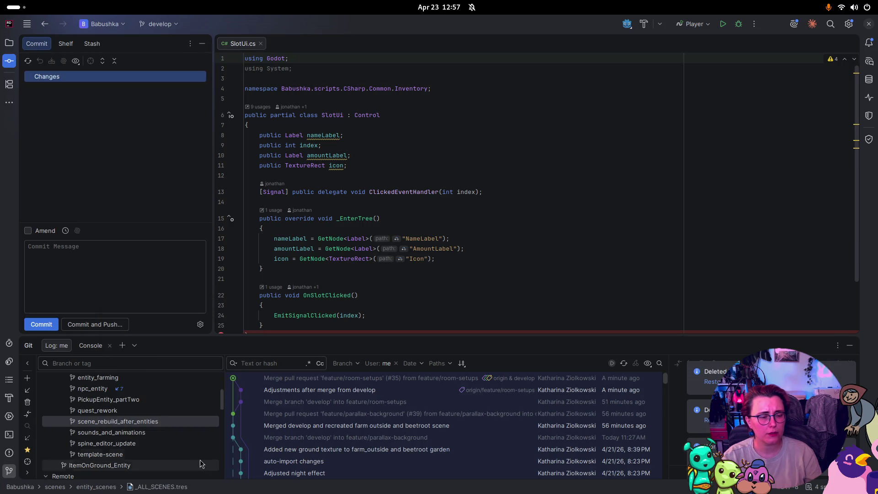
Delete the scene_rebuild_after_entities and spine_editor_update branches, then select template-scene.
right_click(158, 421)
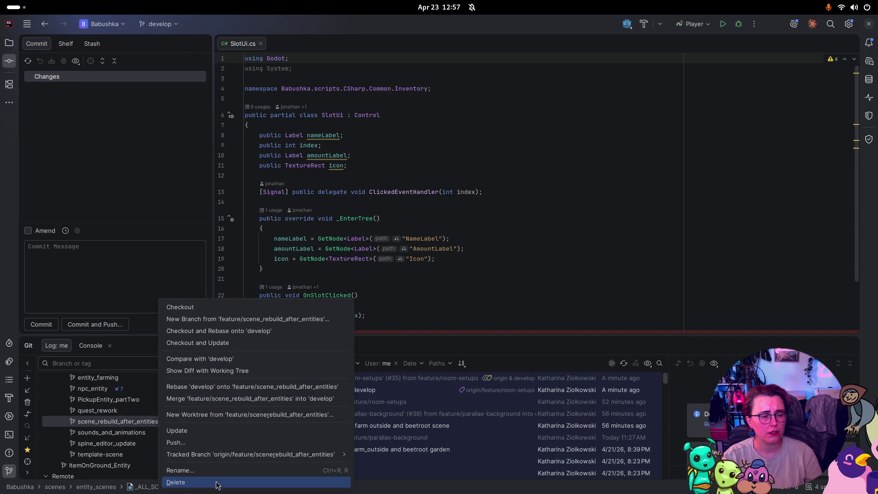
left_click(175, 482)
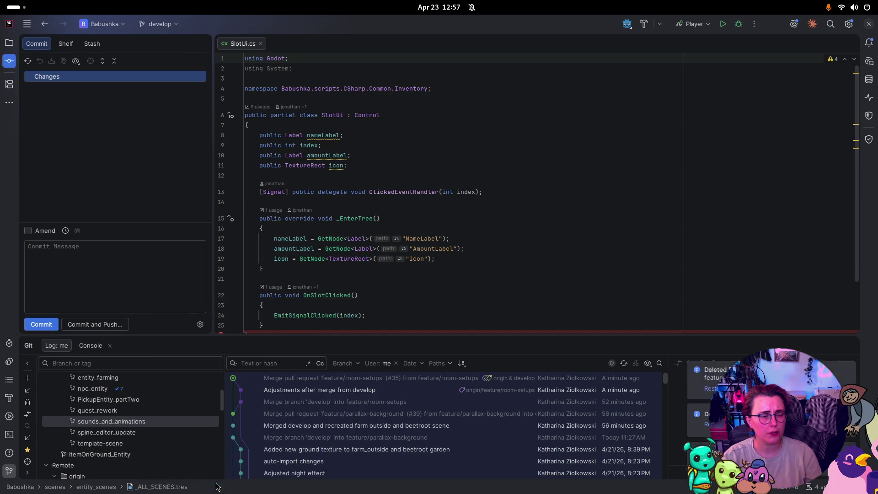
right_click(130, 432)
left_click(181, 483)
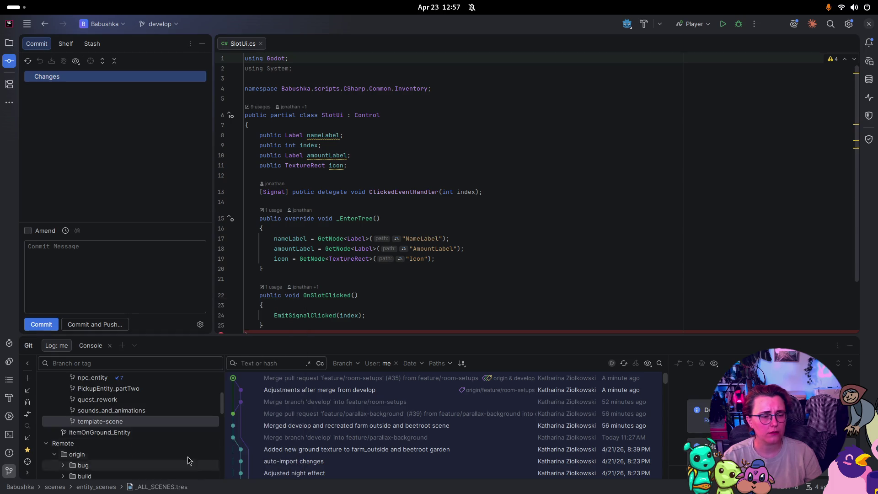
left_click(115, 422)
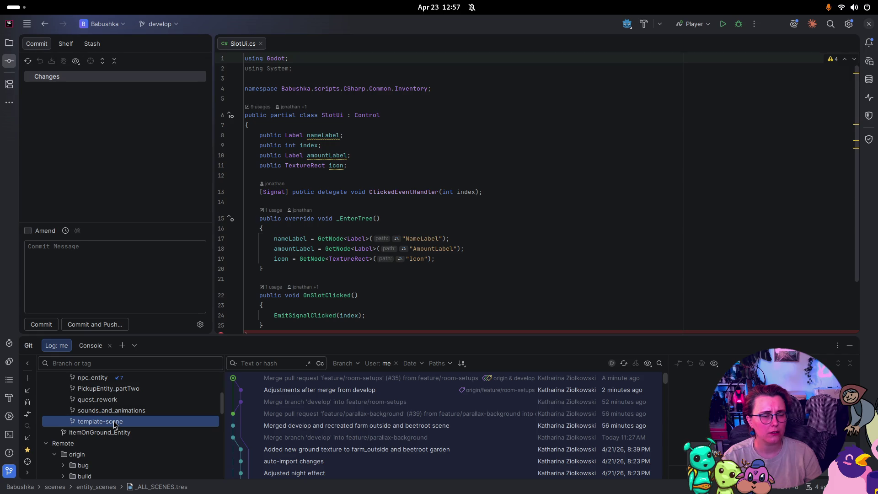
key("super")
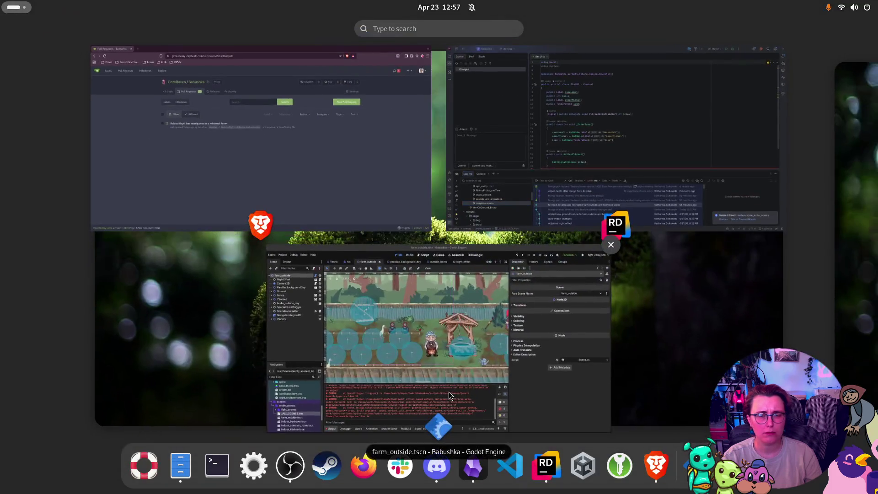
left_click(461, 386)
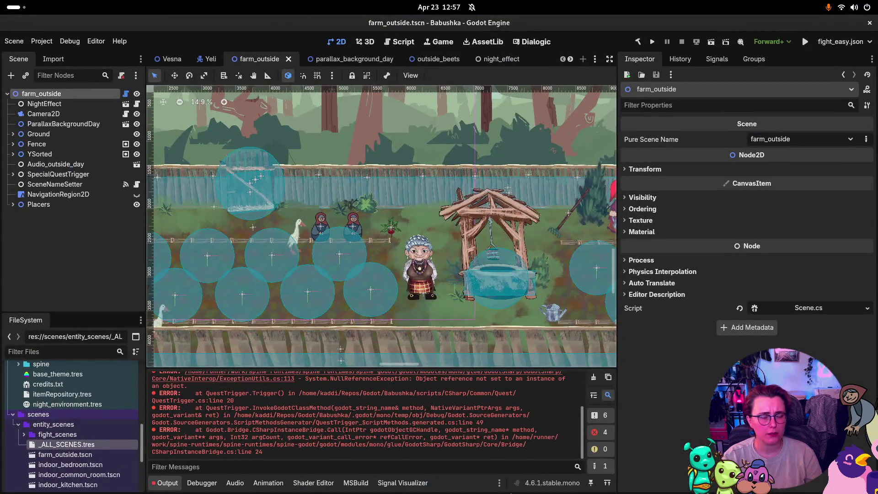
key("super")
left_click(579, 193)
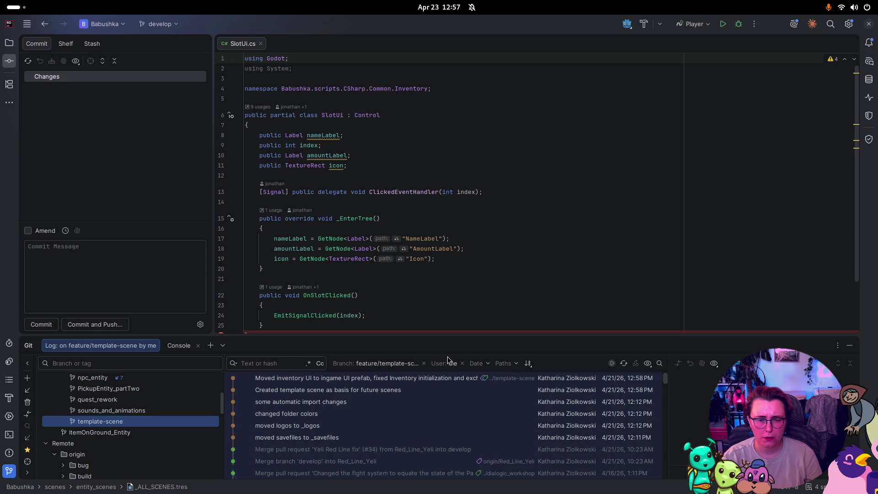
scroll(426, 400, "down", 3)
scroll(416, 416, "up", 6)
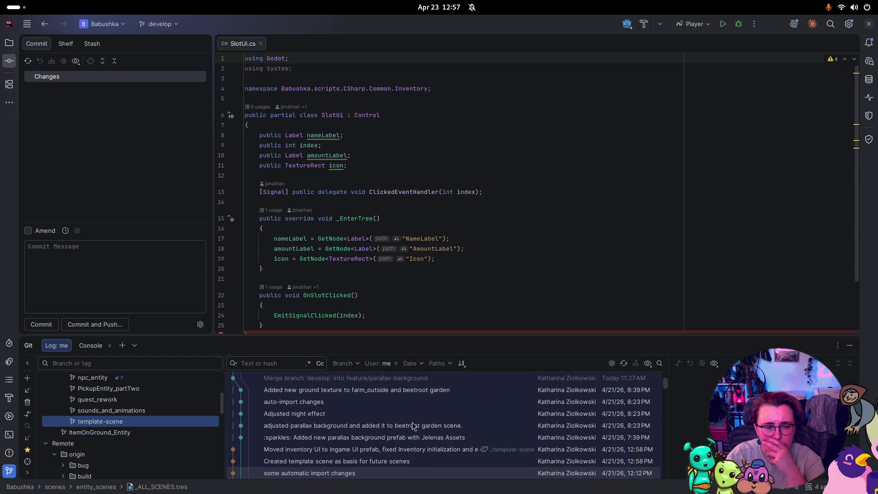
scroll(413, 422, "down", 3)
scroll(414, 425, "up", 6)
scroll(416, 428, "down", 4)
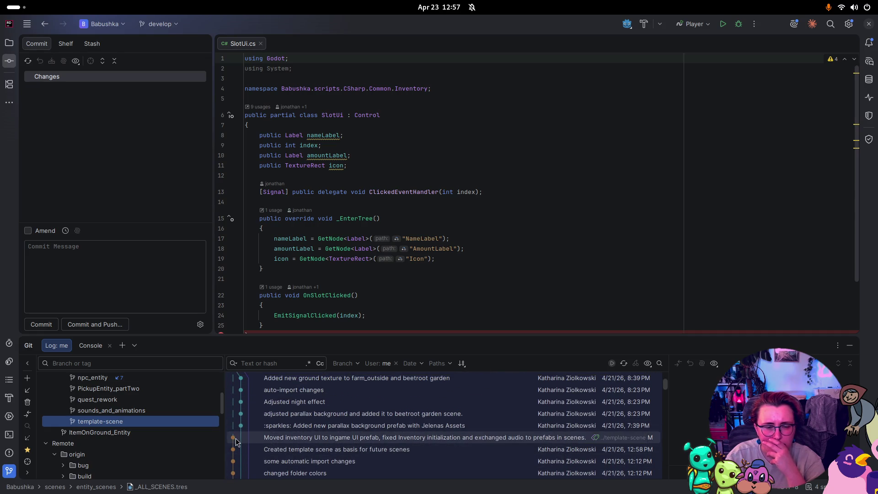
key("super")
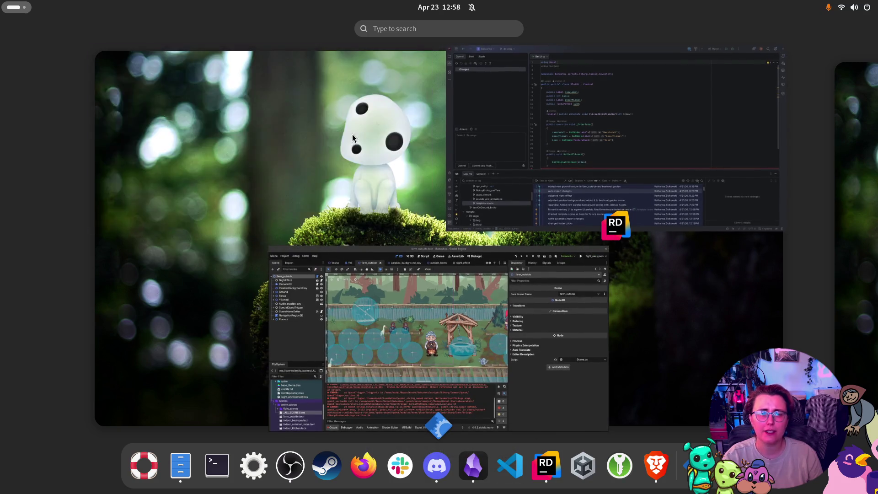
left_click(226, 147)
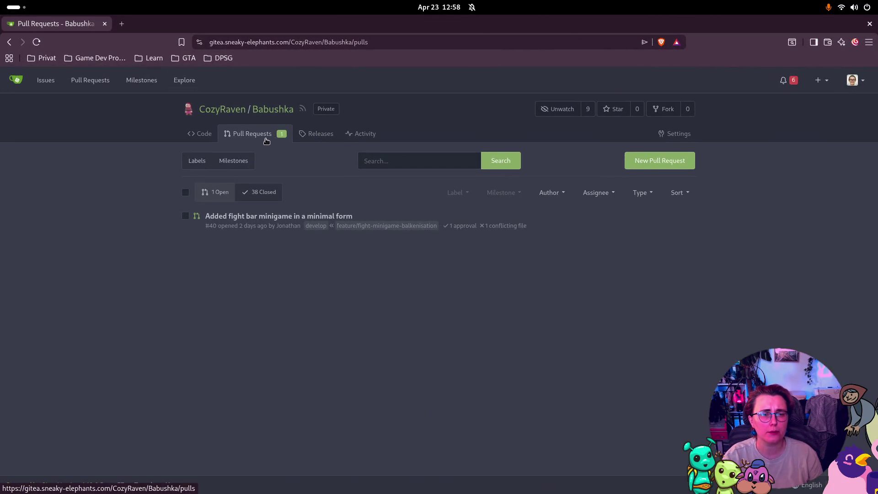
List Gitea's closed pull requests to confirm template-scene merged, then return to Rider.
left_click(261, 192)
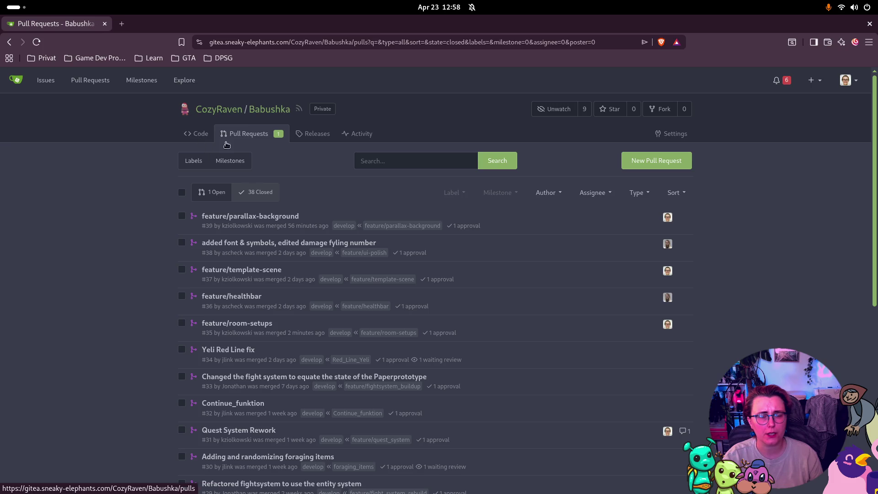
key("super")
left_click(454, 260)
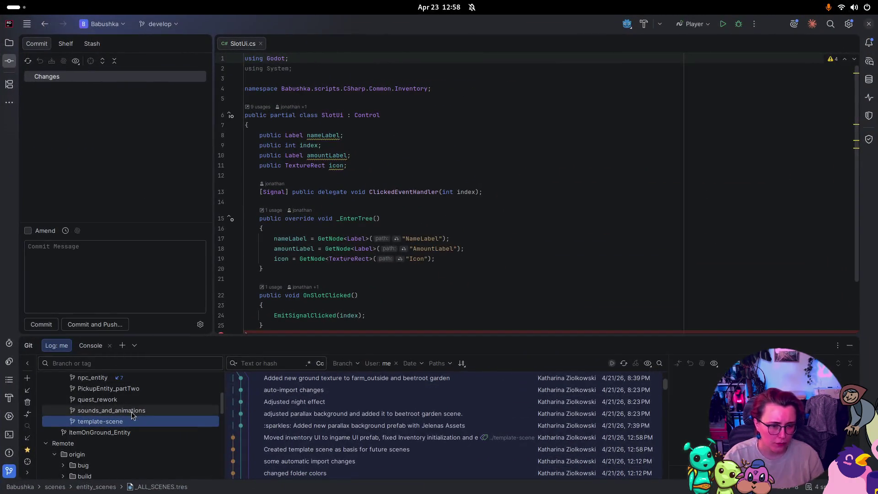
Delete template-scene, then compare quest_rework with develop and delete it.
right_click(122, 421)
left_click(169, 481)
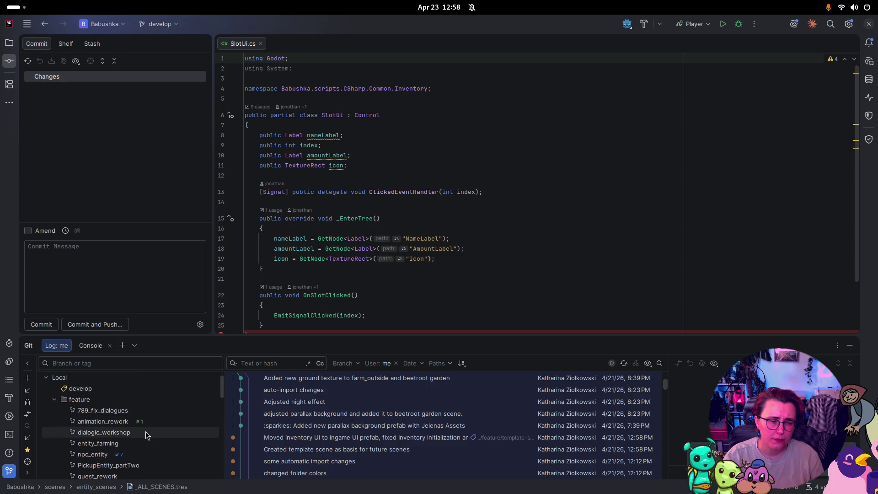
scroll(145, 432, "down", 2)
right_click(136, 447)
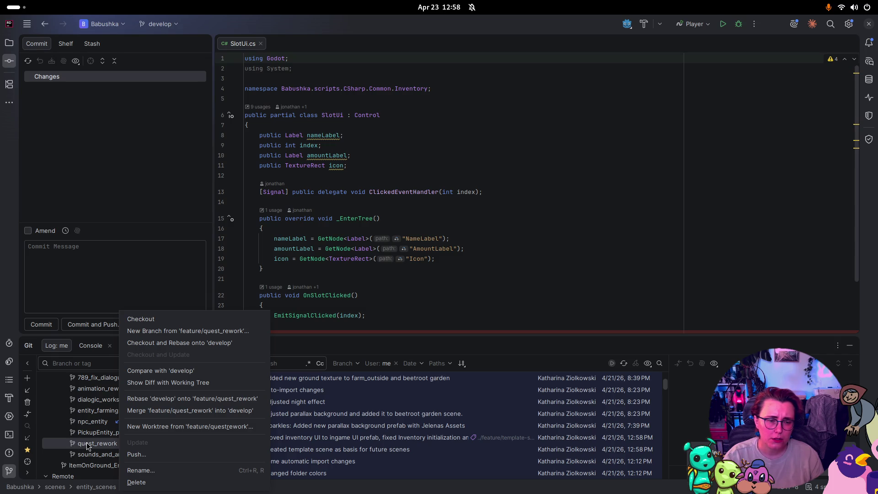
left_click(177, 371)
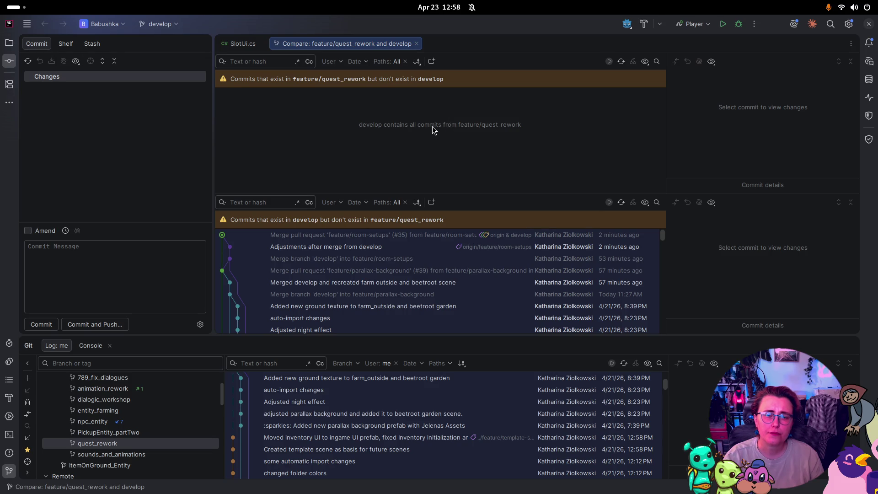
right_click(96, 443)
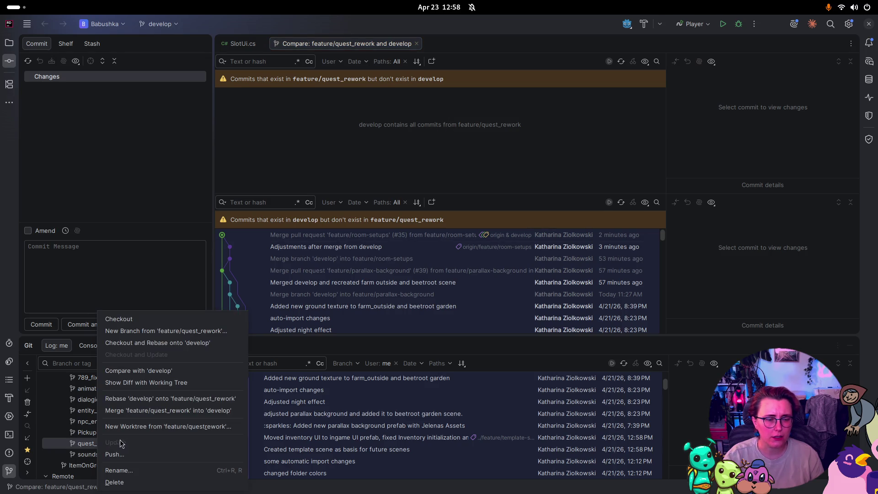
left_click(147, 482)
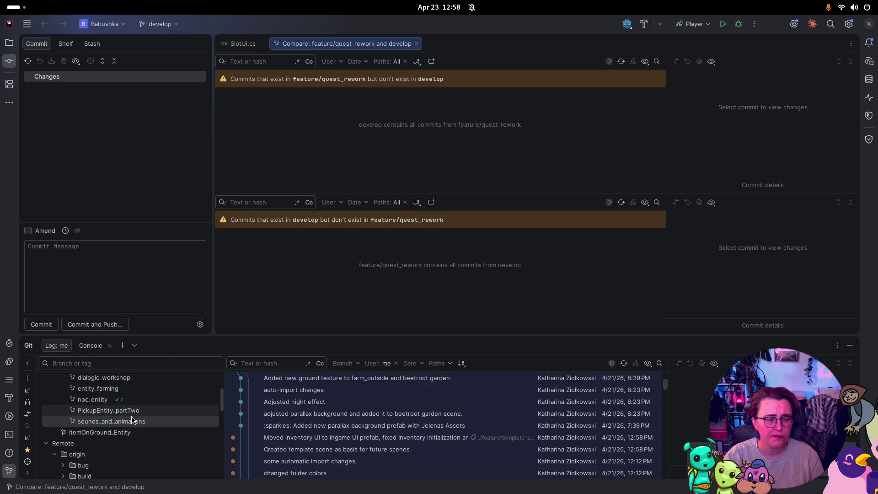
Compare PickupEntity_partTwo with develop and delete it, then compare sounds_and_animations with develop.
scroll(133, 416, "up", 3)
right_click(137, 444)
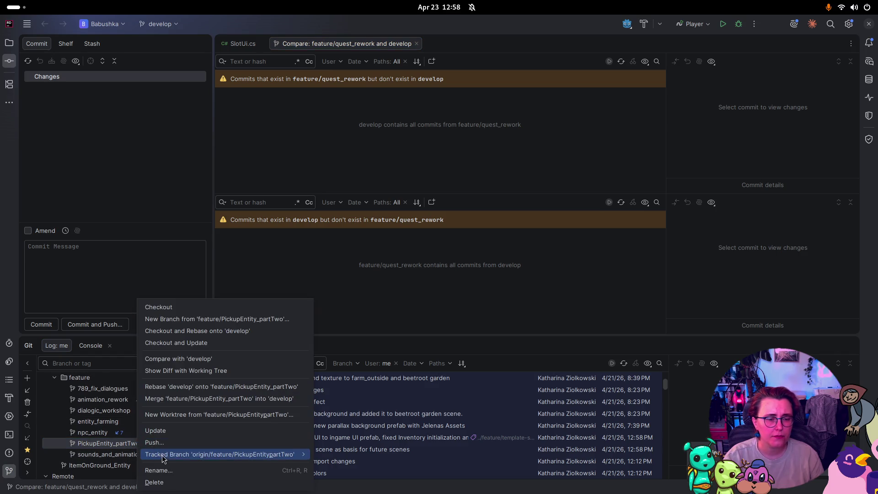
left_click(185, 360)
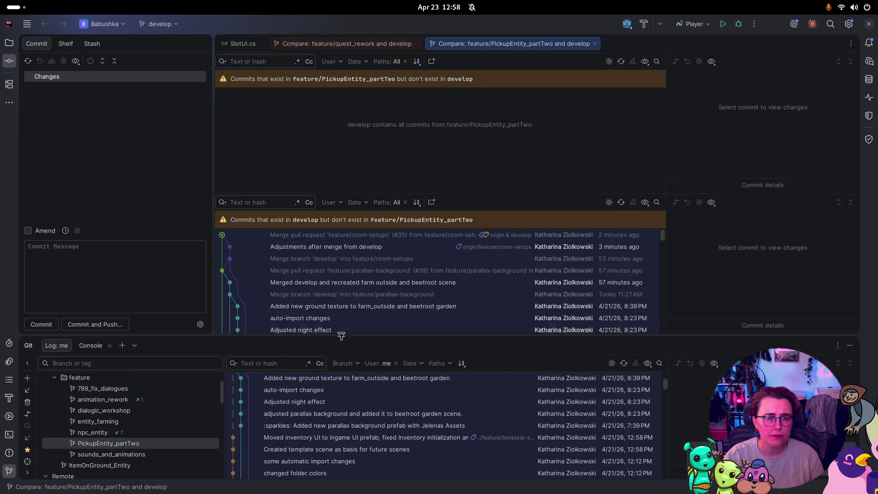
right_click(122, 448)
left_click(173, 478)
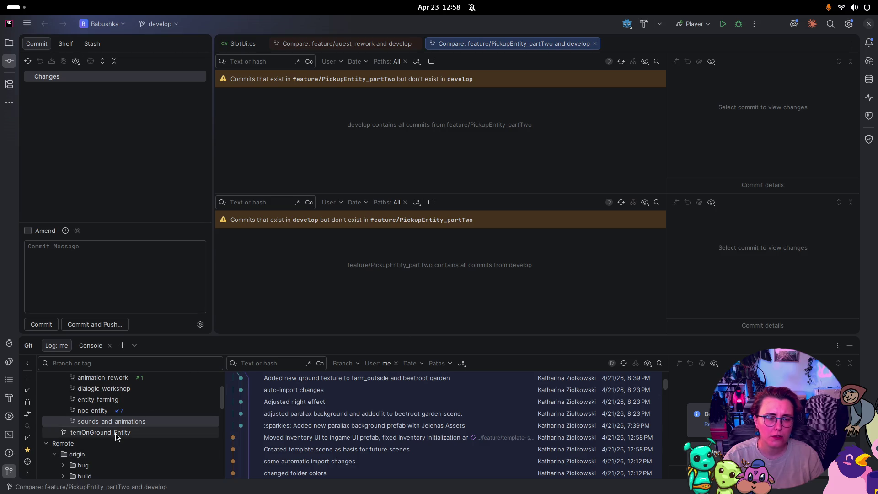
right_click(124, 422)
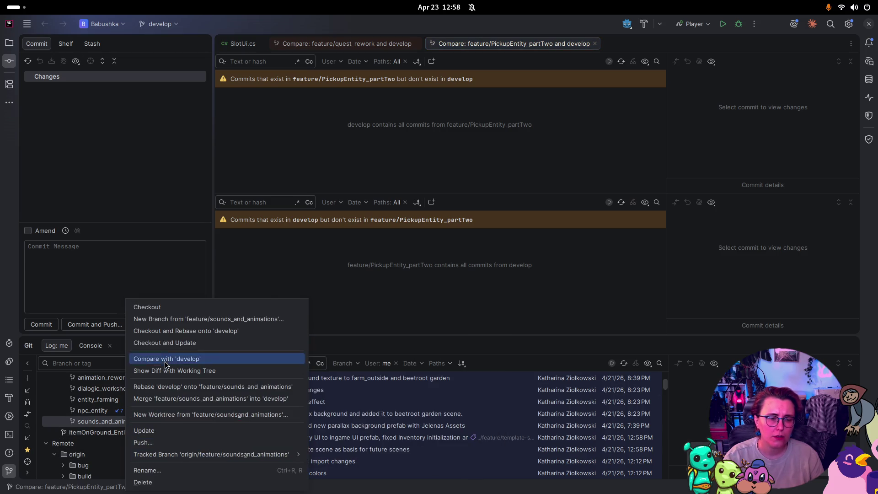
left_click(195, 360)
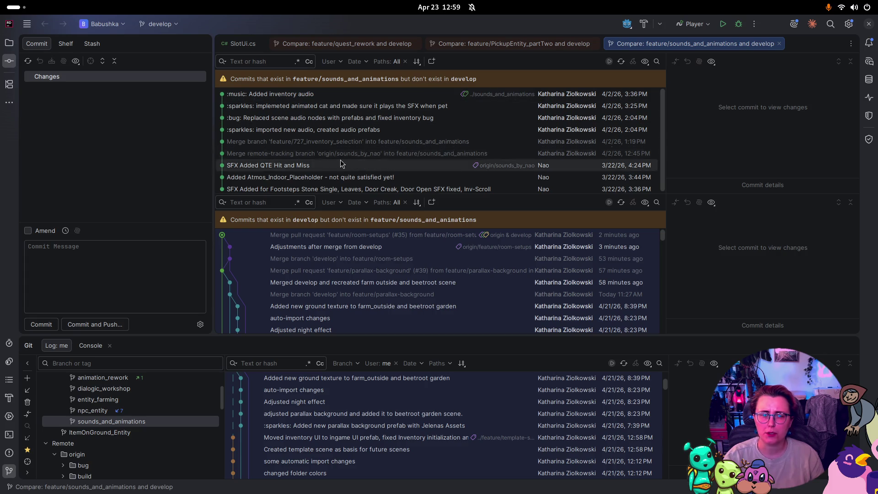
Inspect files changed by the imported-audio and audio-nodes-fix commits, then select npc_entity.
left_click(333, 131)
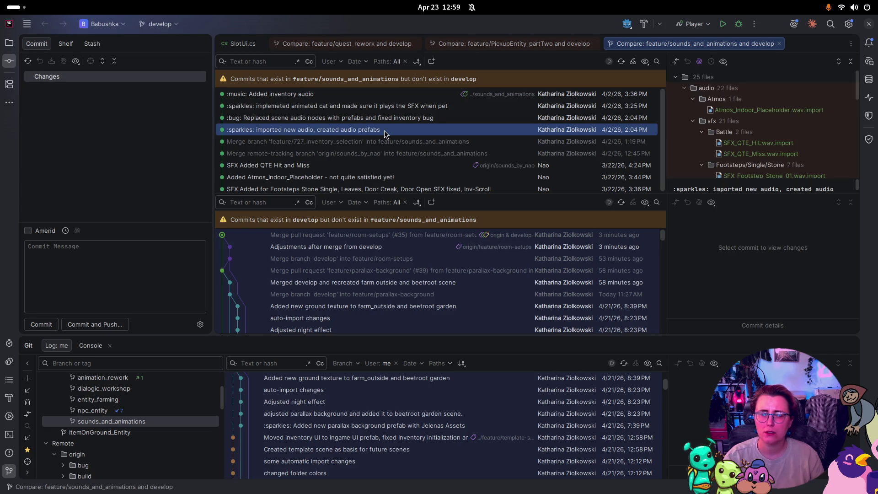
left_click(391, 118)
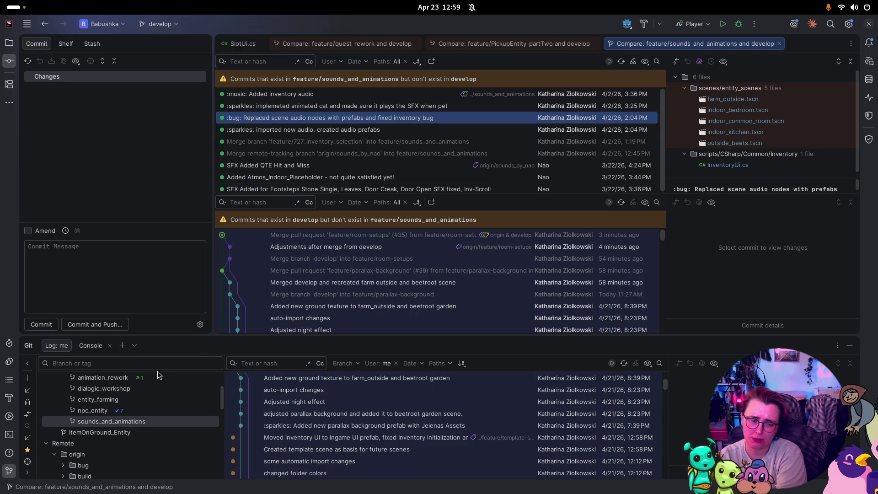
left_click(104, 410)
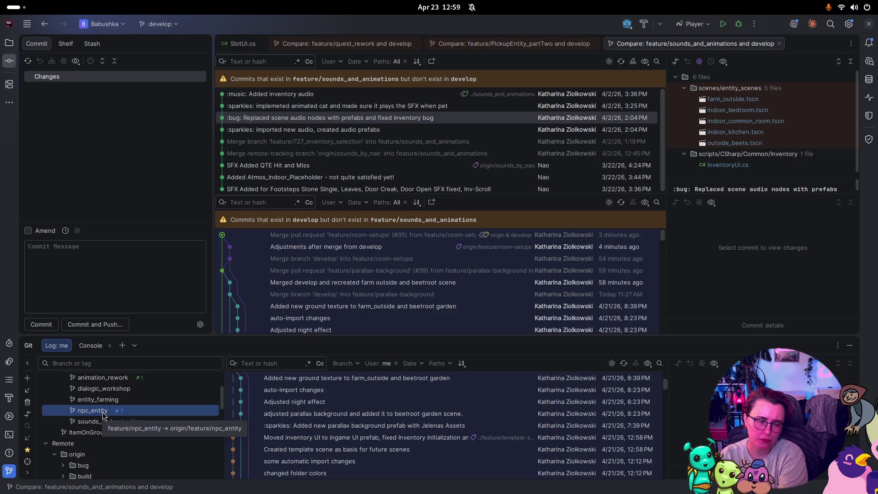
right_click(104, 415)
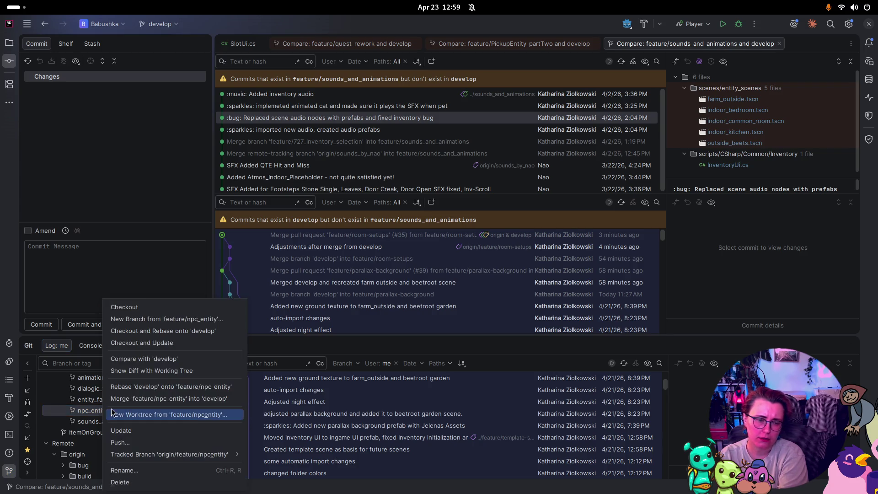
Compare npc_entity with develop and delete it, then compare entity_farming with develop.
left_click(156, 360)
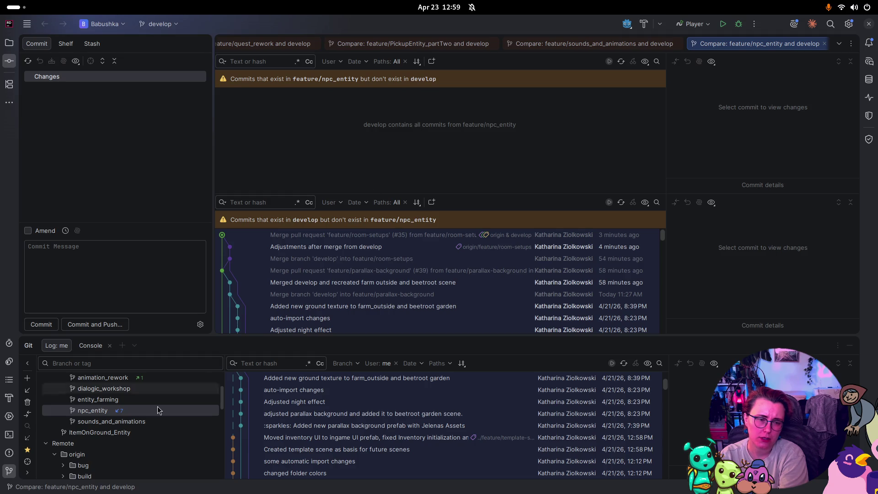
right_click(91, 410)
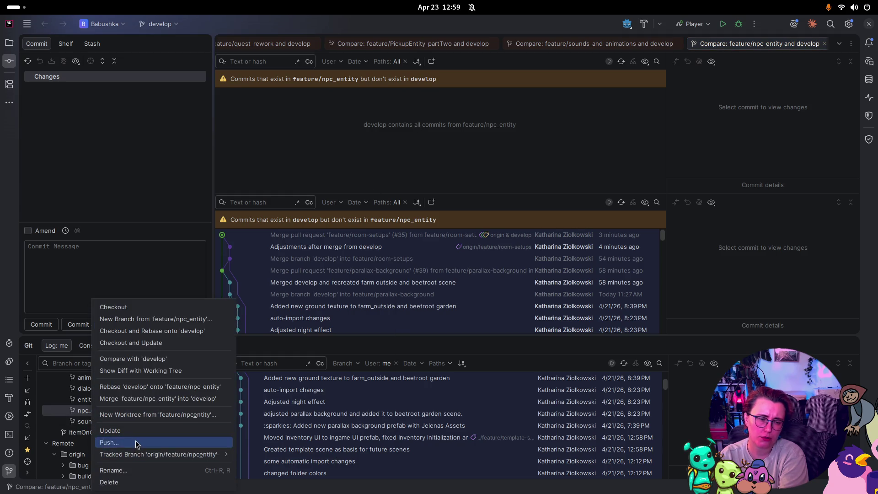
left_click(133, 482)
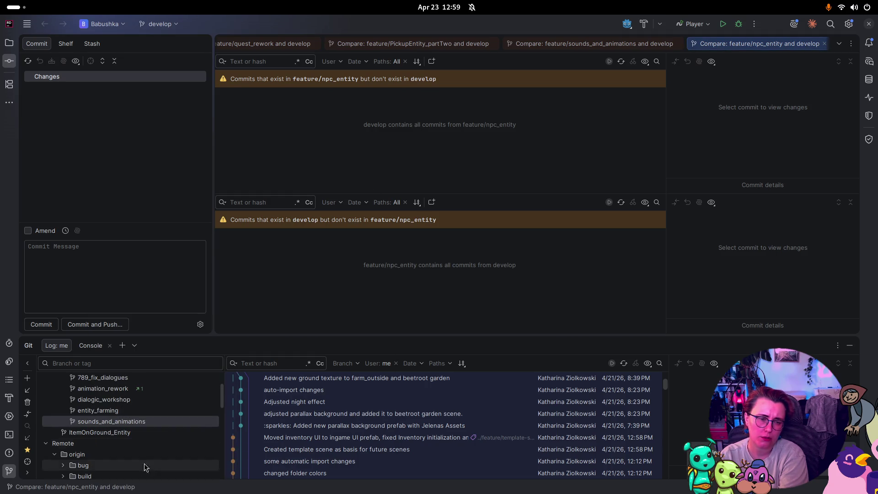
right_click(98, 411)
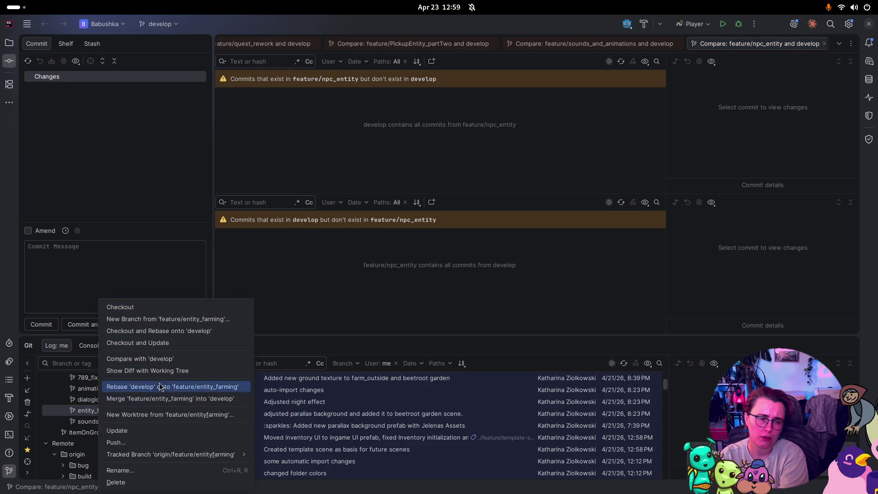
left_click(169, 359)
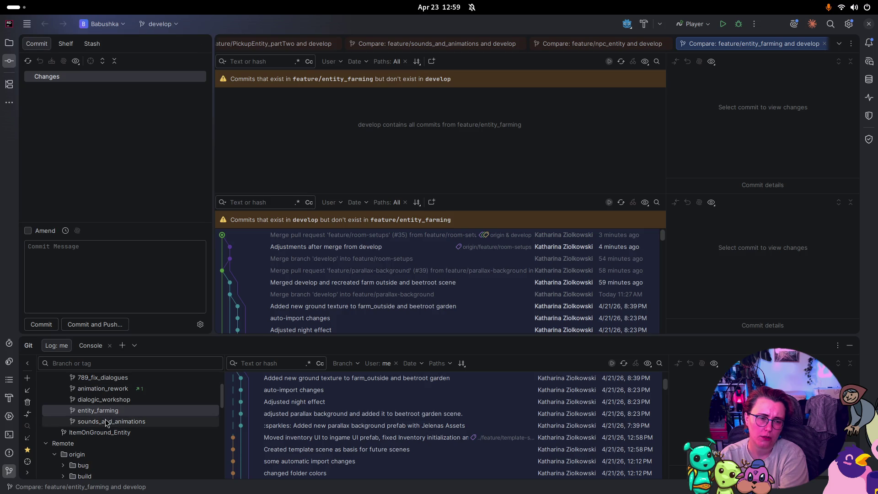
right_click(113, 410)
key("Escape")
Compare dialogic_workshop with develop and delete it, then compare animation_rework with develop.
right_click(125, 402)
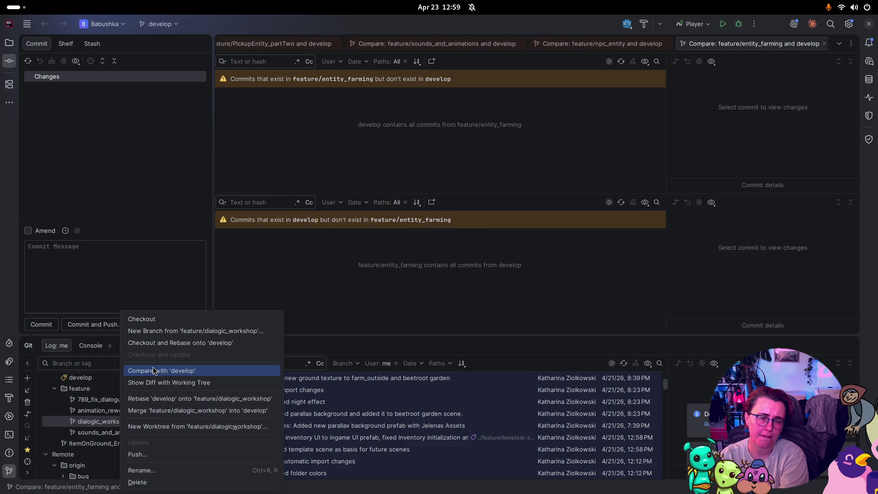
left_click(155, 371)
right_click(119, 421)
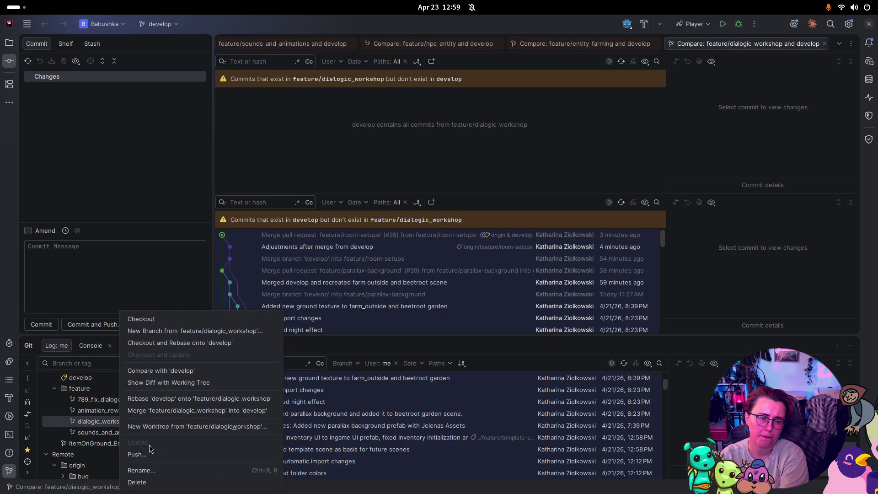
left_click(164, 479)
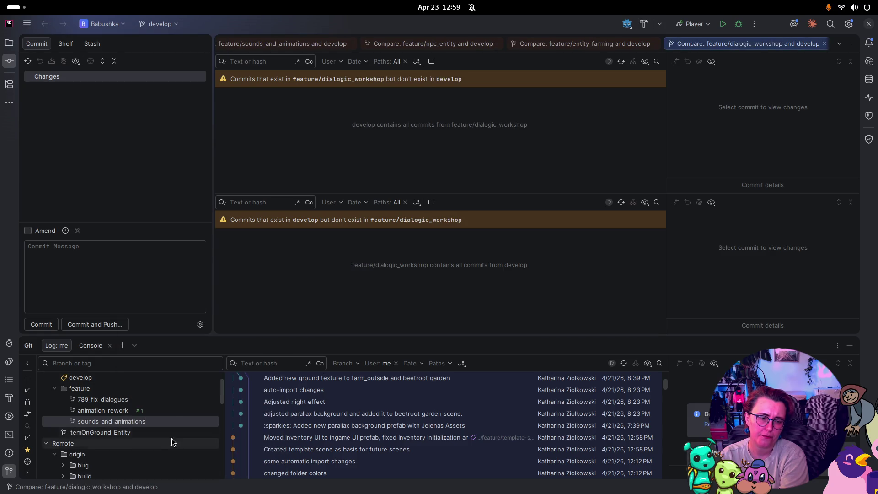
right_click(93, 413)
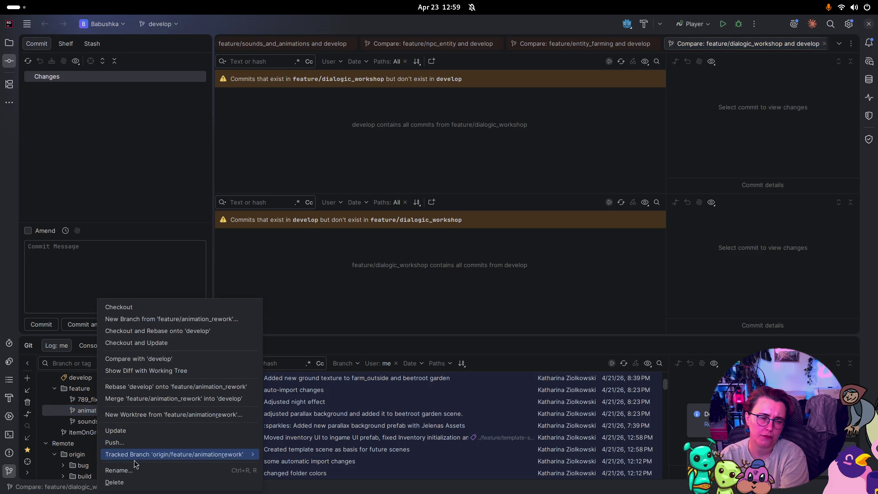
left_click(145, 359)
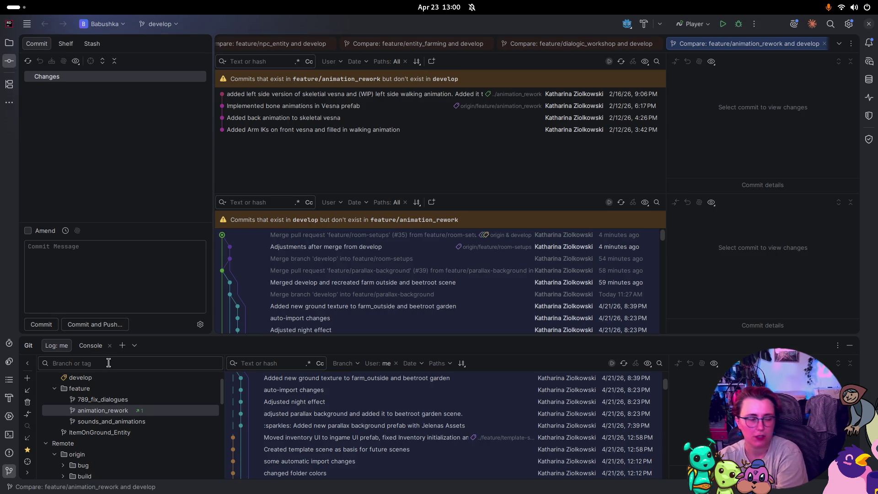
Compare 789_fix_dialogues with develop and delete the local branch.
left_click(124, 401)
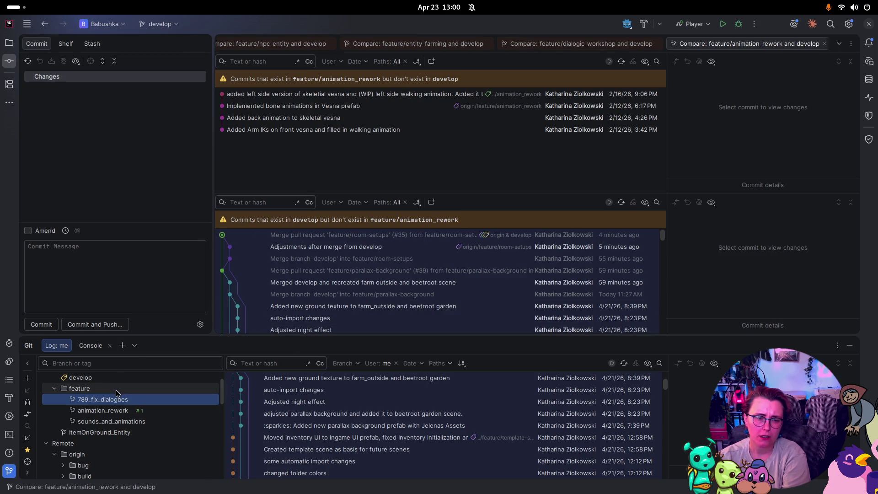
right_click(118, 400)
left_click(207, 376)
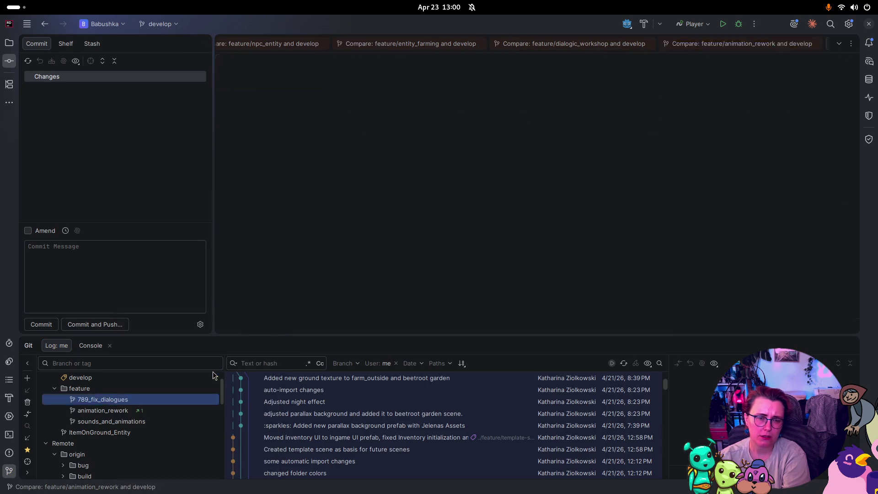
right_click(128, 406)
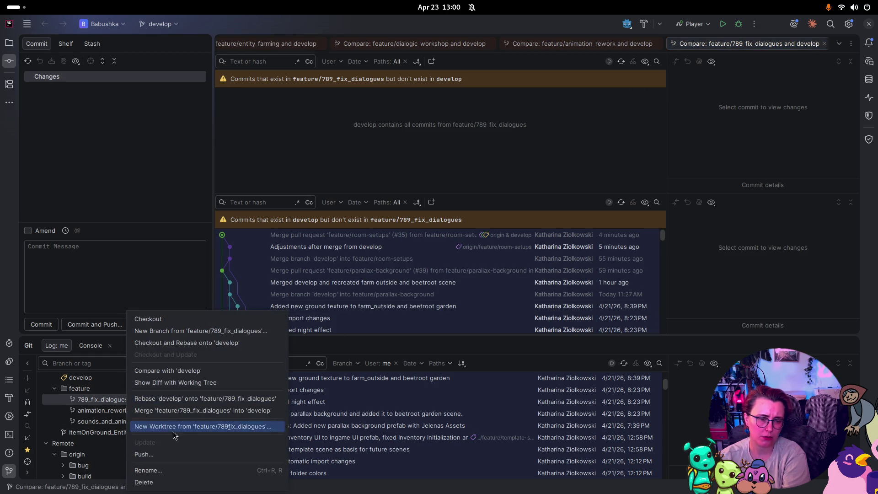
left_click(176, 481)
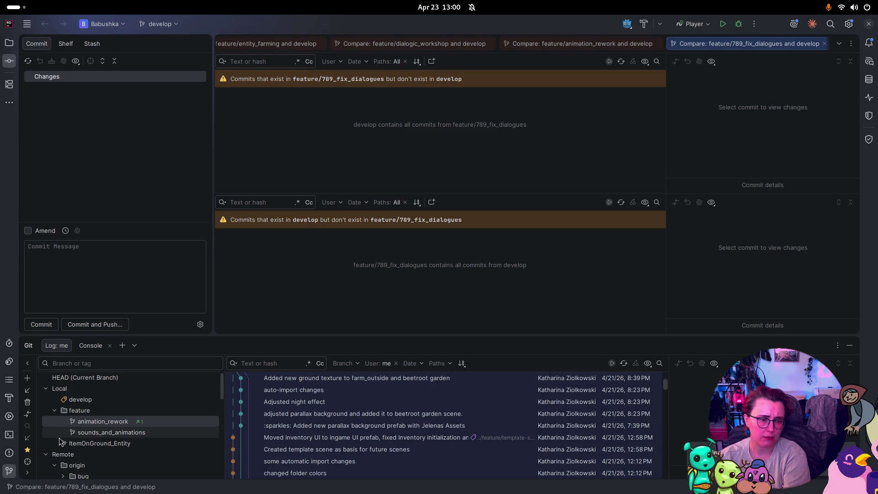
Compare ItemOnGround_Entity with develop, review its unmerged commits, and delete it.
right_click(75, 447)
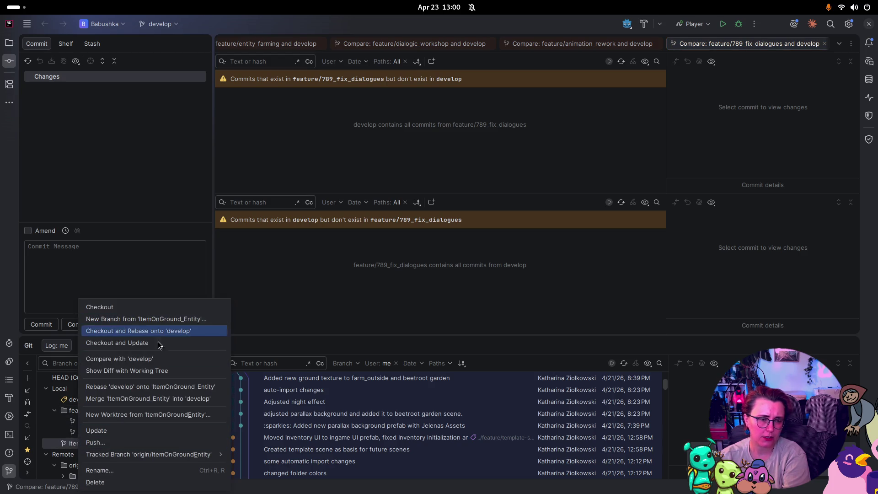
left_click(165, 358)
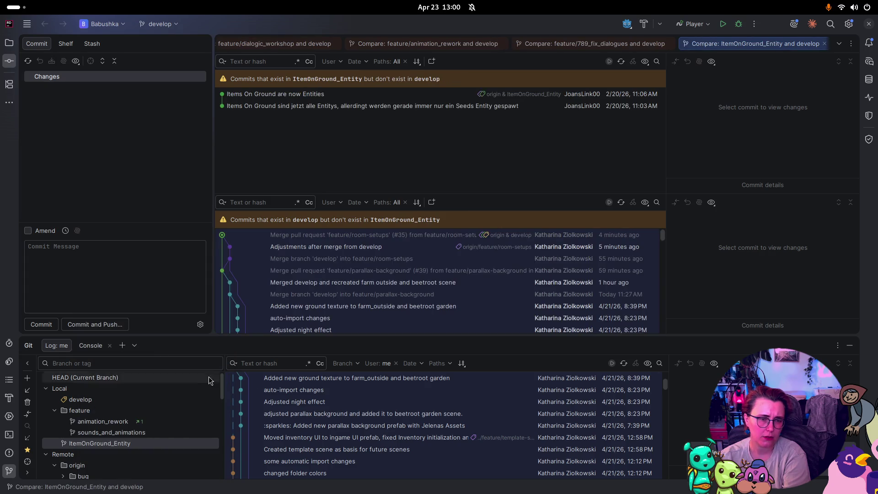
left_click(345, 104)
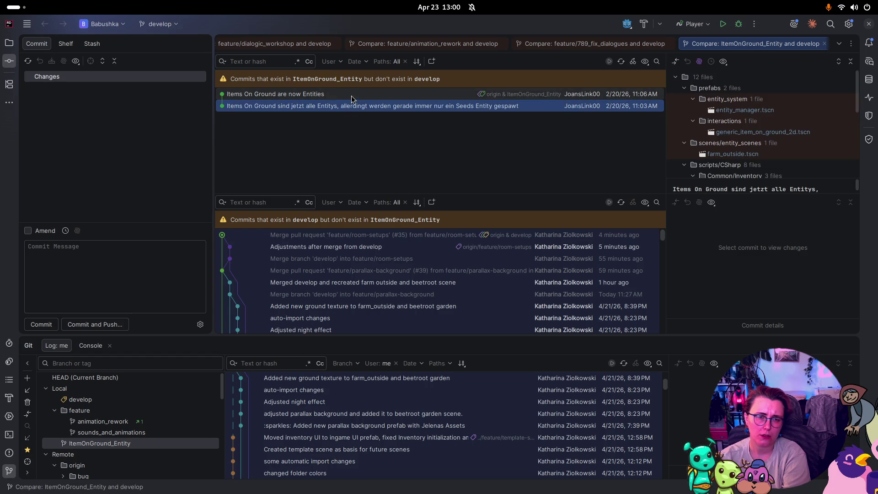
left_click(351, 96)
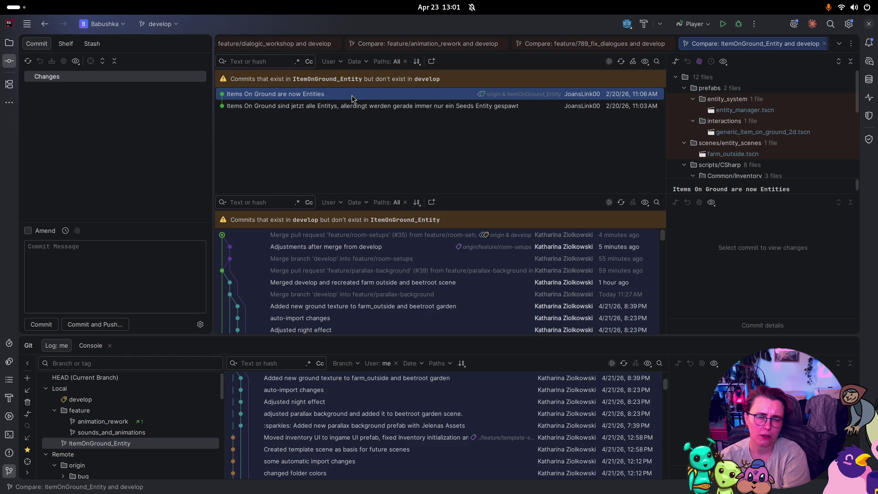
left_click(358, 105)
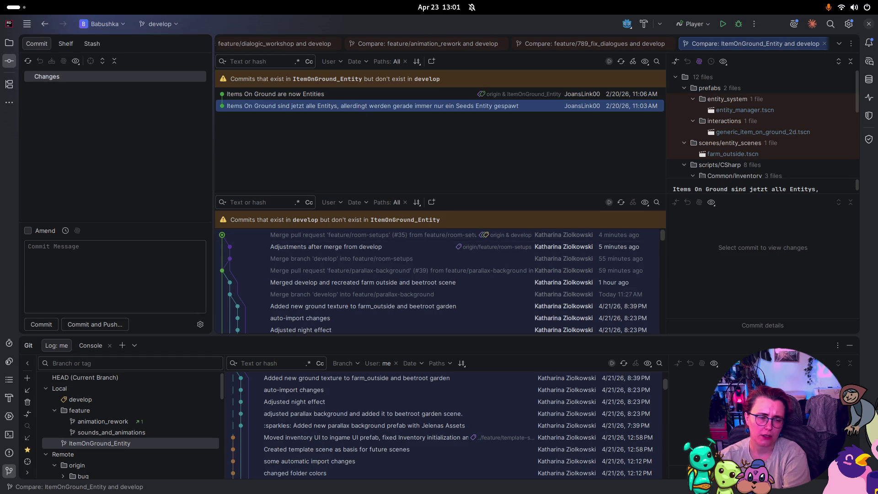
left_click(425, 95)
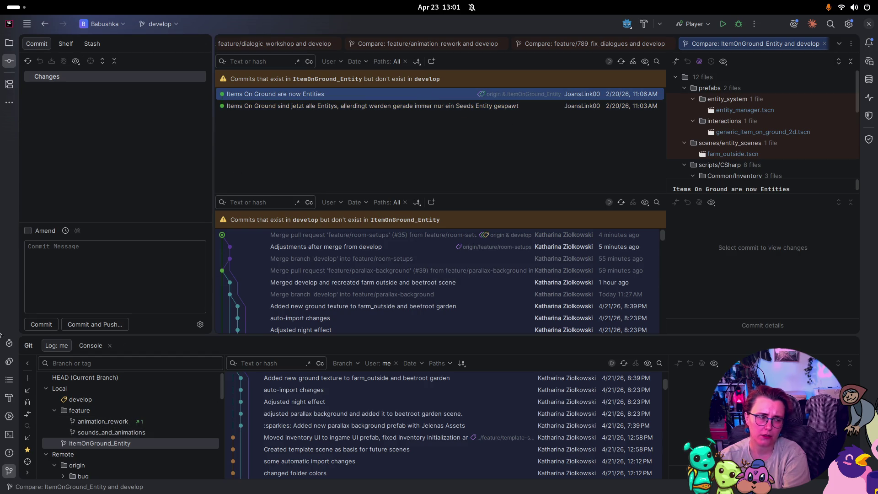
right_click(107, 443)
left_click(156, 482)
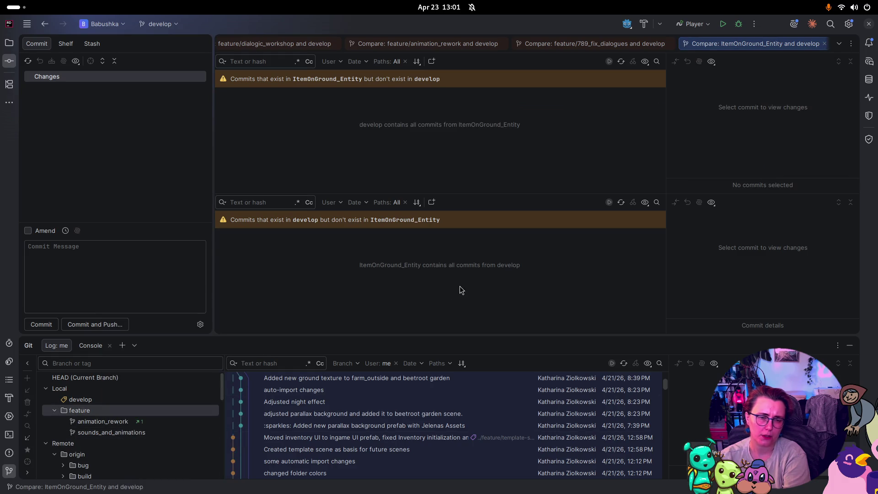
Update the local develop branch from the remote.
left_click(123, 401)
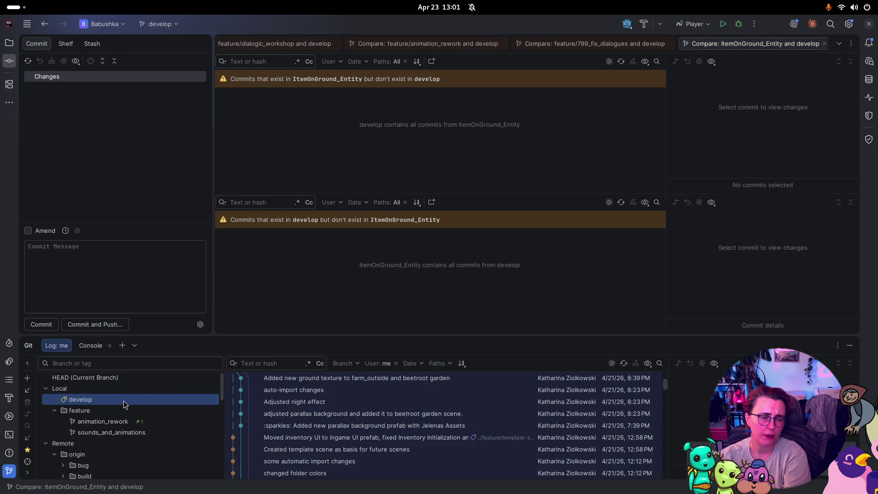
right_click(123, 401)
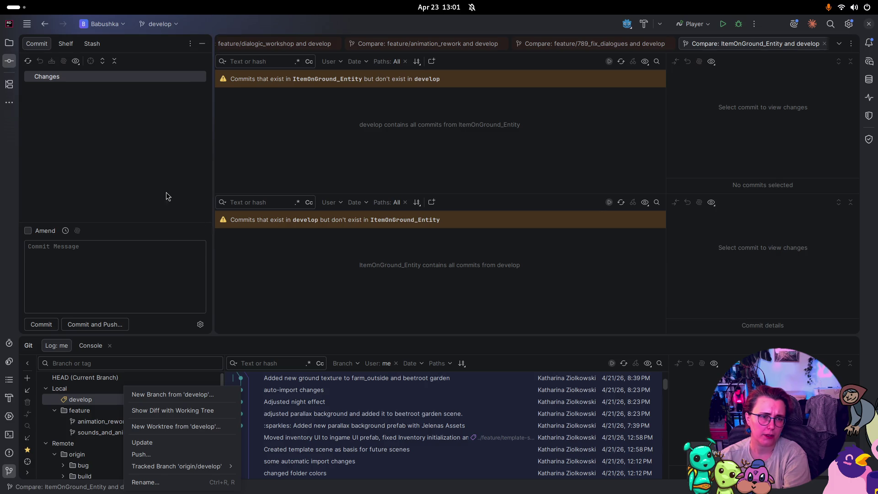
right_click(85, 402)
left_click(137, 443)
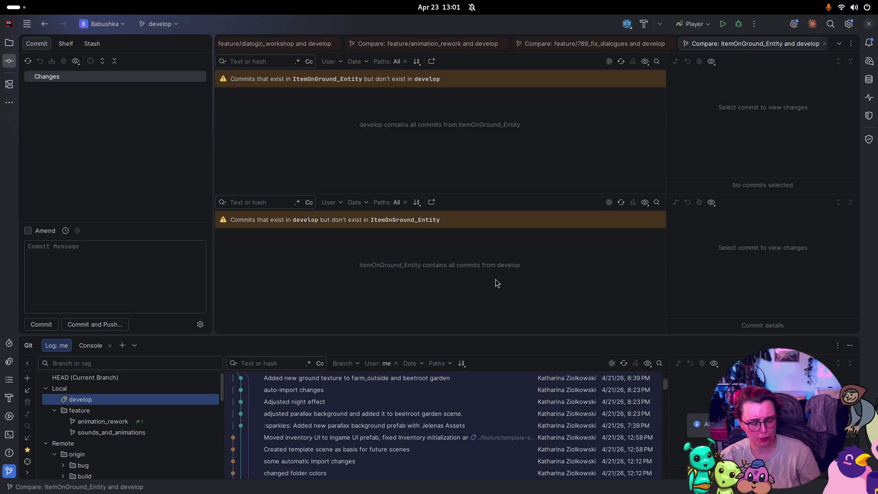
Switch to the browser showing Gitea's closed pull requests.
key("super")
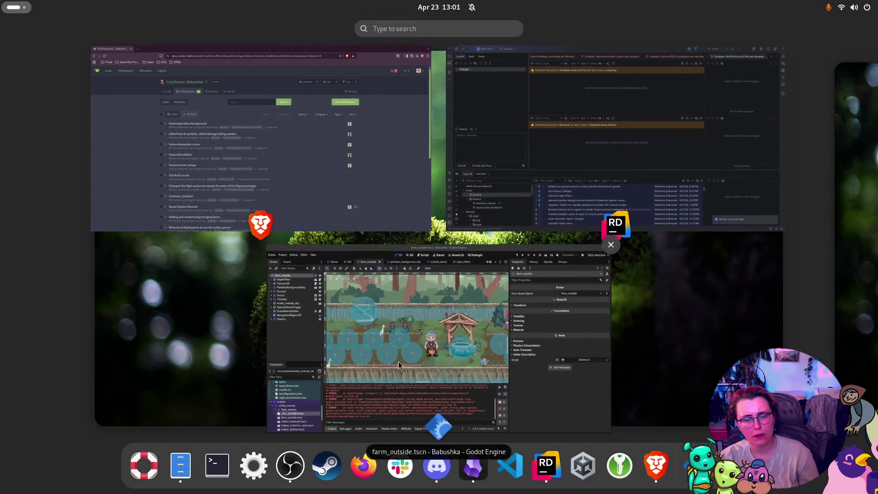
left_click(399, 362)
key("super")
left_click(267, 92)
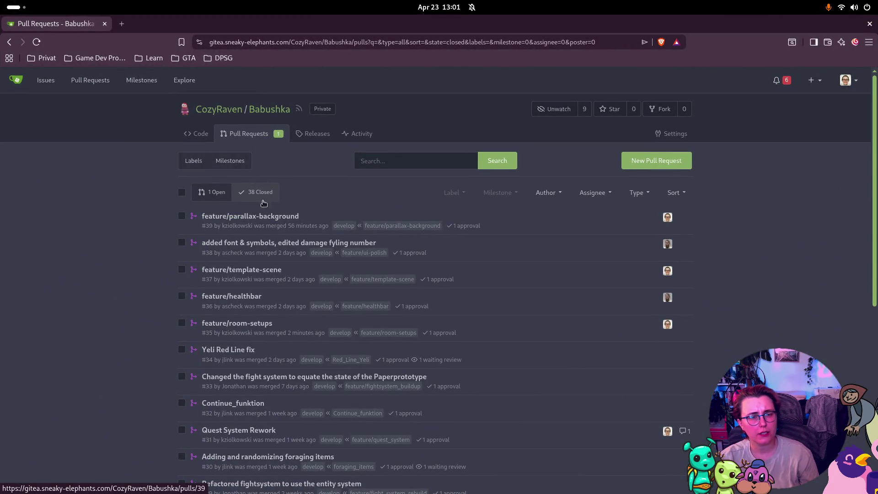
Open pull request #40, review its farm_outside.tscn conflict, then return to Rider.
left_click(212, 192)
left_click(284, 216)
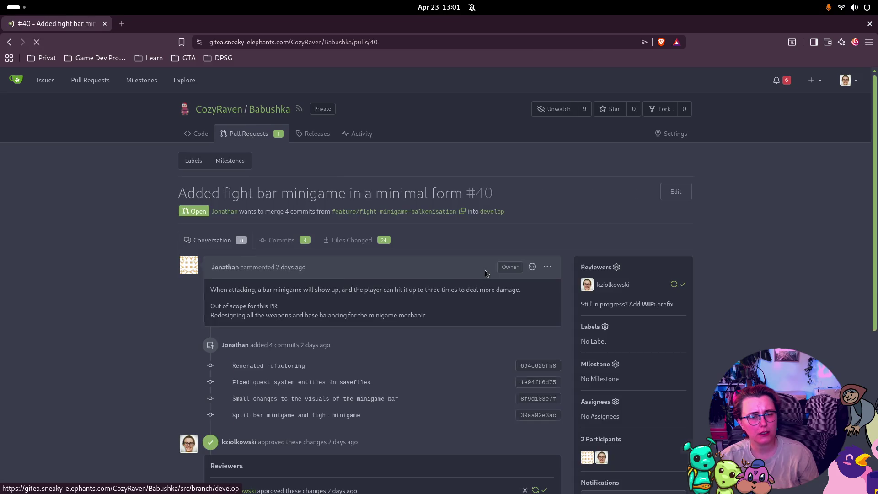
scroll(484, 270, "down", 7)
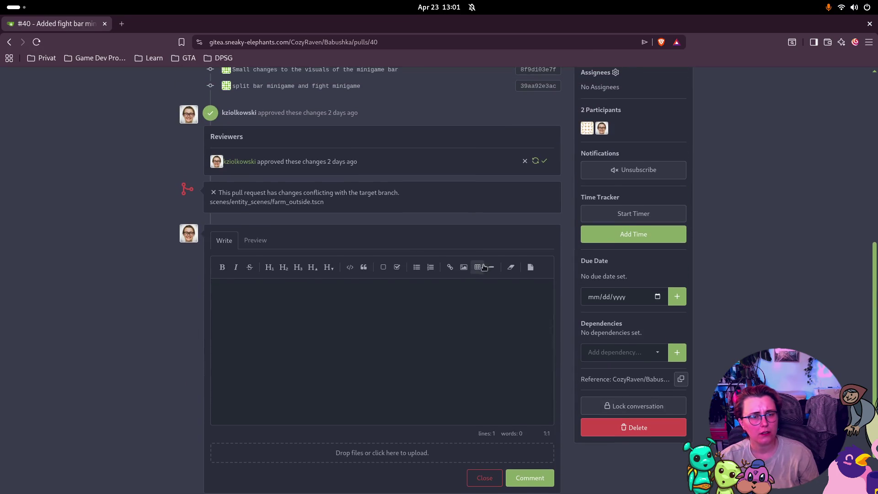
scroll(475, 220, "up", 6)
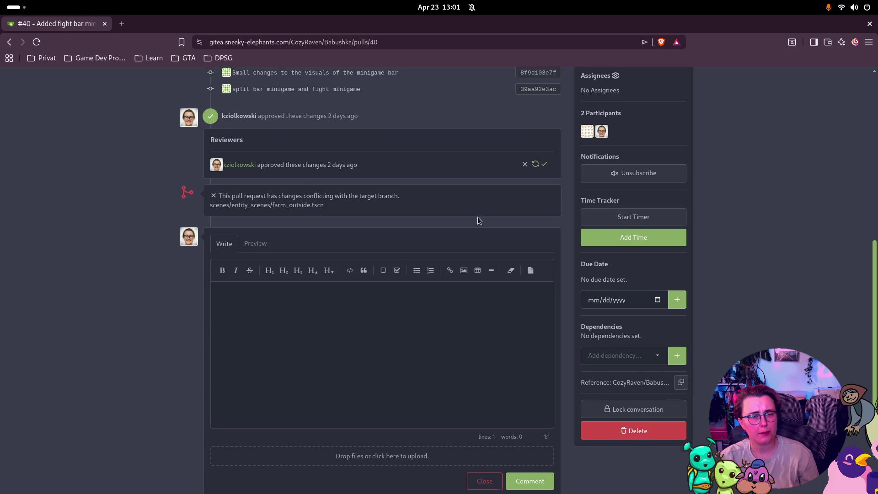
scroll(471, 228, "down", 4)
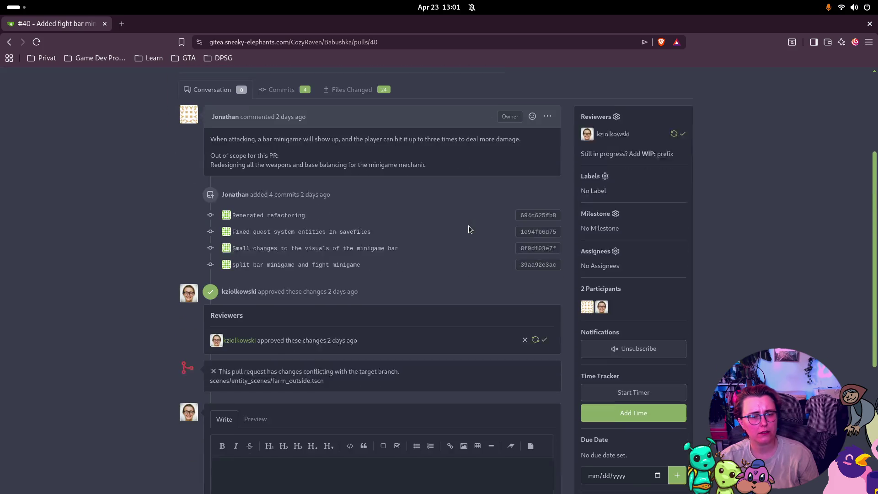
key("super")
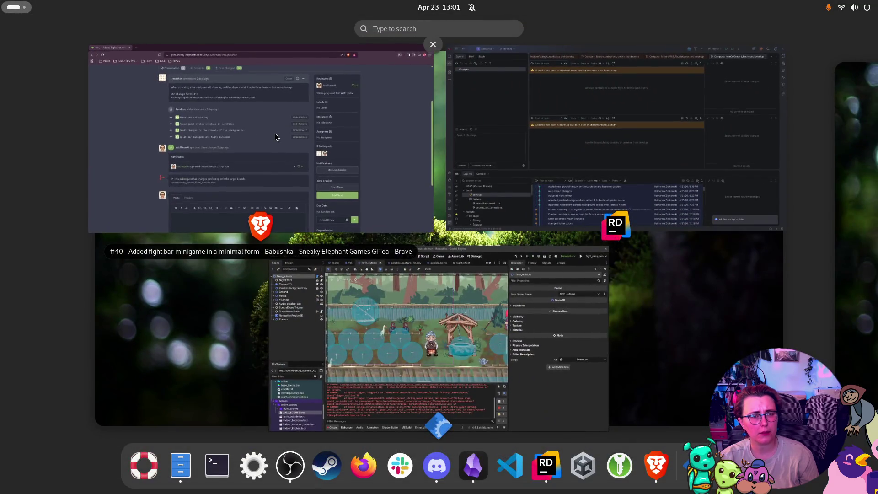
left_click(273, 133)
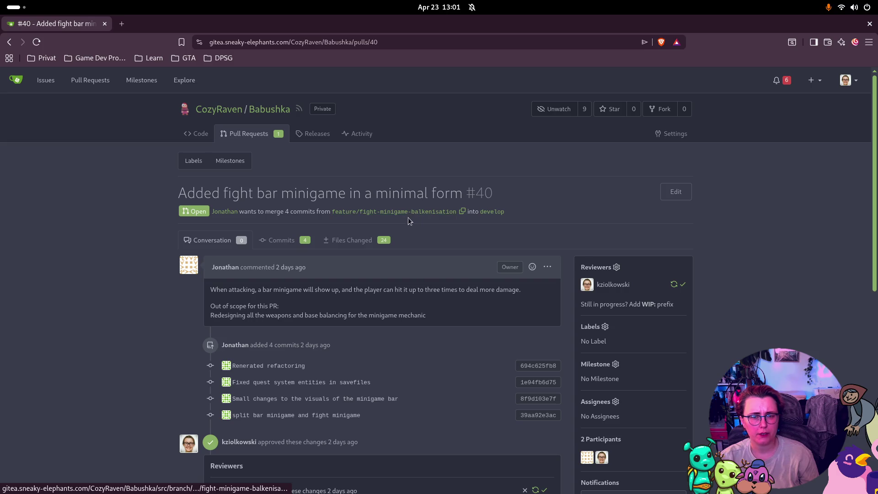
key("super")
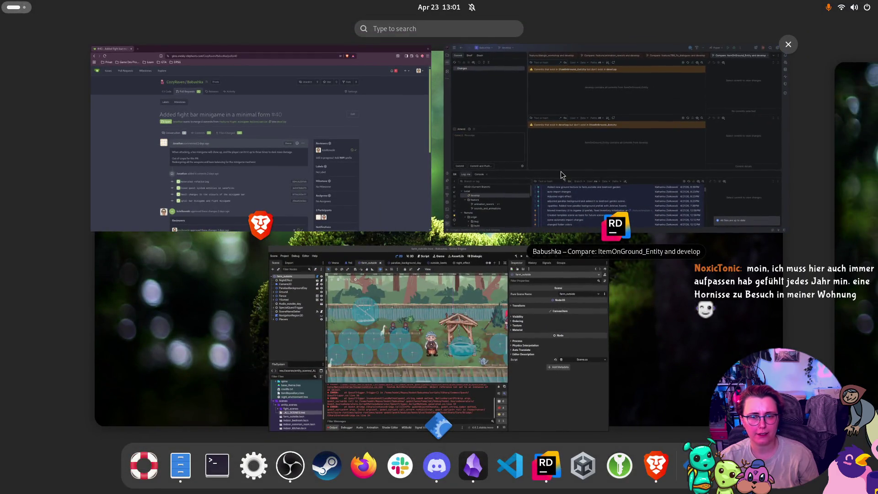
left_click(563, 176)
Check out fight-minigame-balkenisation as a local branch.
scroll(156, 443, "down", 3)
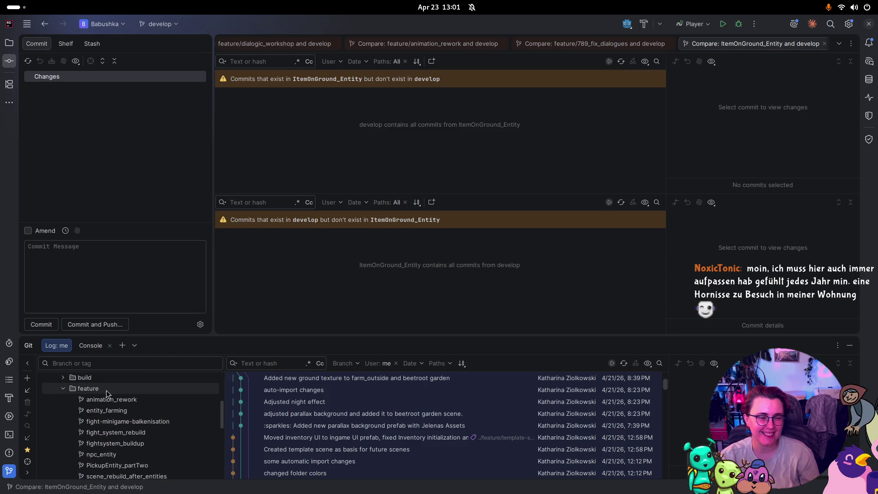
right_click(136, 423)
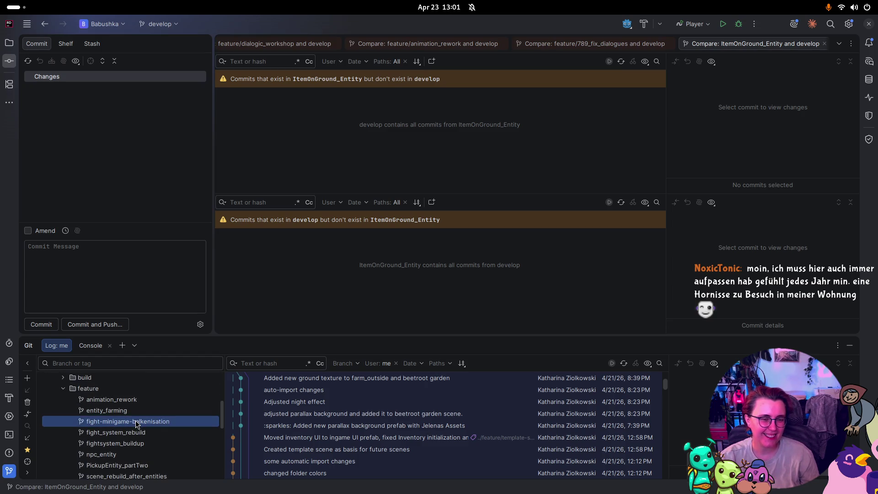
left_click(188, 344)
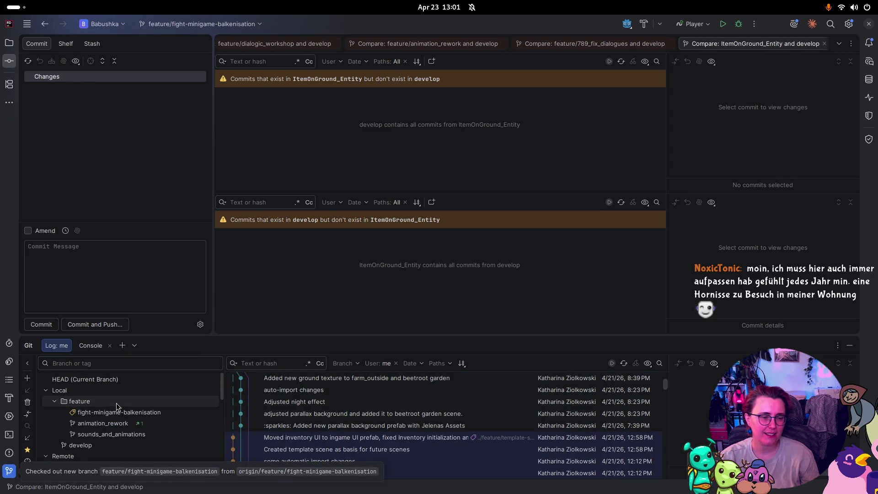
Update develop and merge it into fight-minigame-balkenisation, resolving the conflict with develop's version.
scroll(123, 420, "down", 2)
right_click(114, 410)
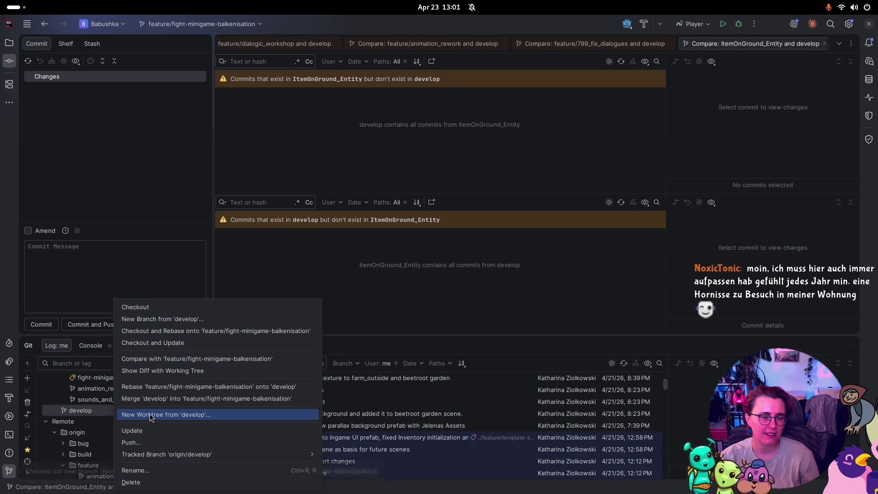
left_click(154, 430)
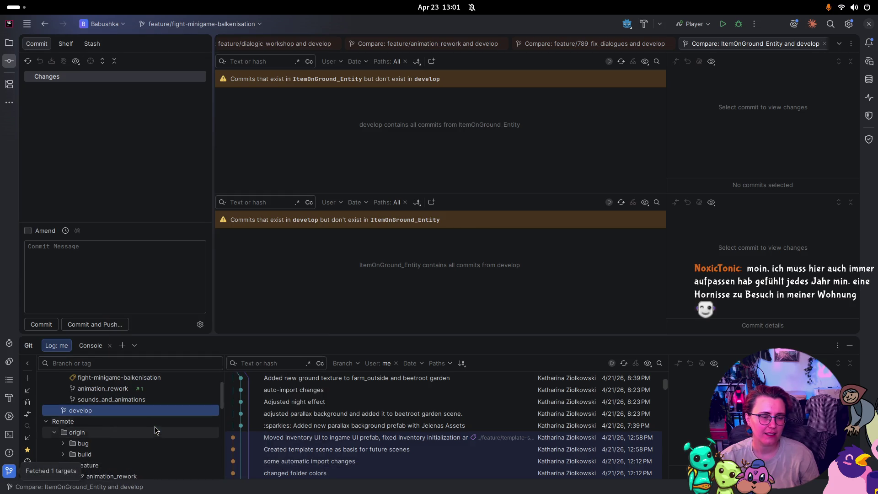
scroll(154, 430, "up", 1)
right_click(114, 421)
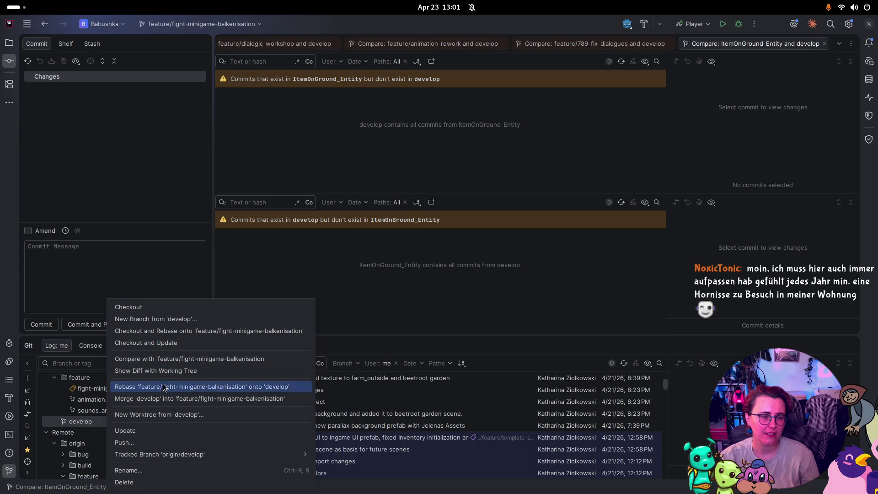
left_click(164, 398)
left_click(714, 157)
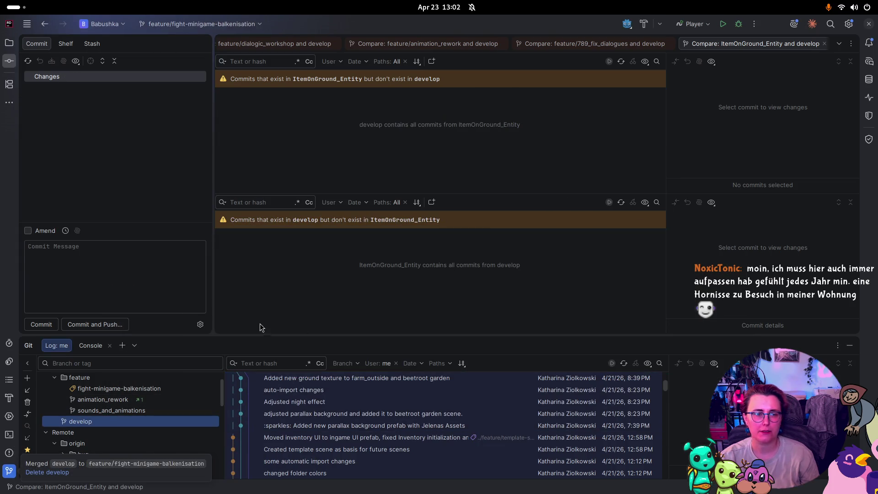
Close the old branch comparison tabs, including npc_entity, 789_fix_dialogues and quest_rework.
left_click(502, 45)
left_click(502, 45)
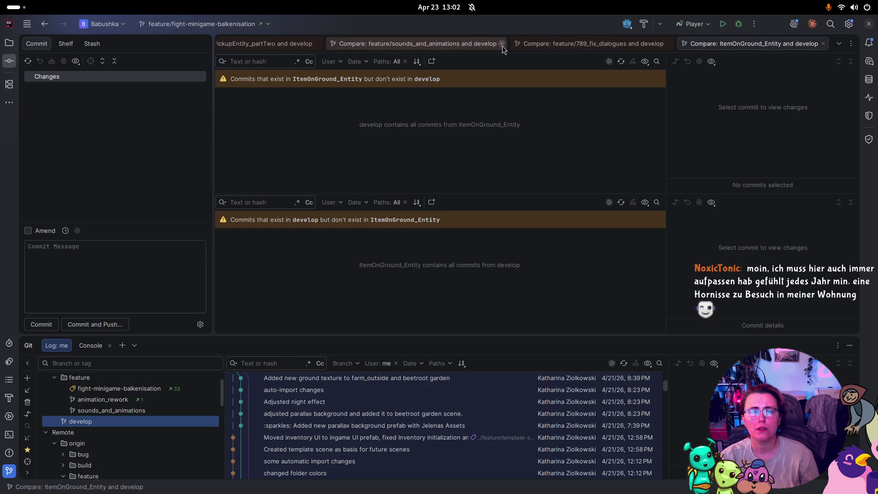
left_click(502, 45)
left_click(583, 43)
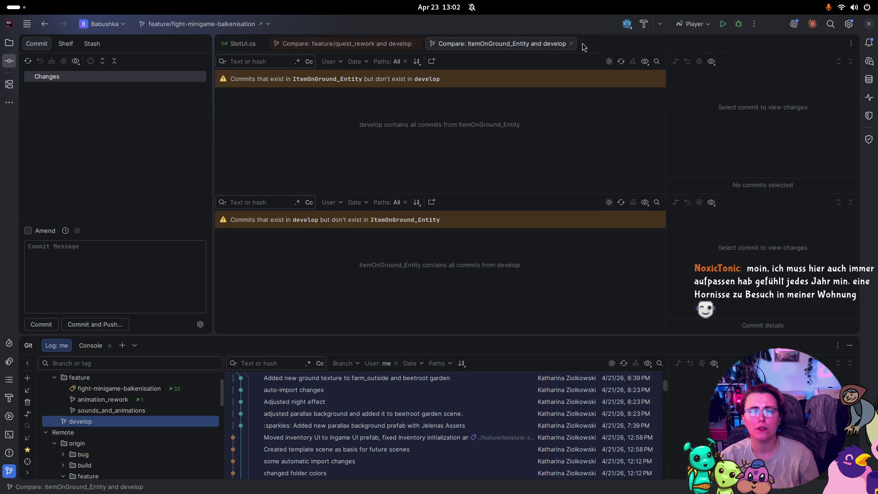
left_click(416, 43)
Close the ItemOnGround_Entity comparison tab, leaving only SlotUi.cs open.
left_click(416, 43)
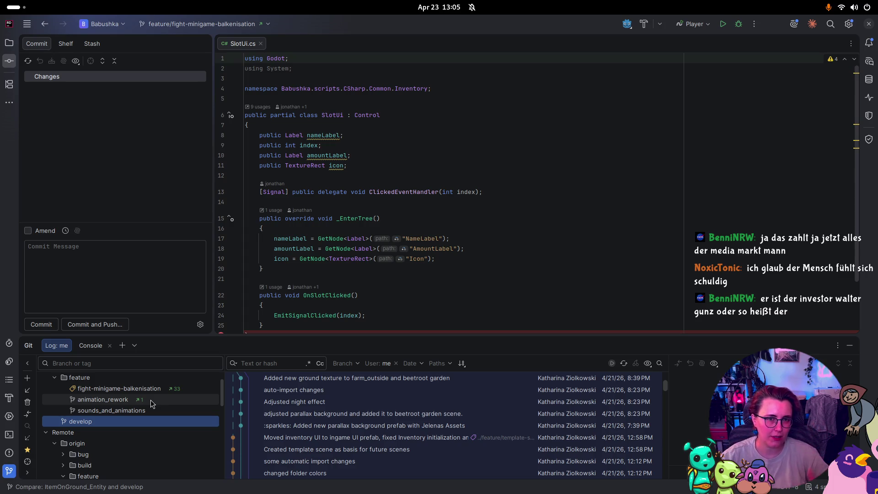
left_click(174, 27)
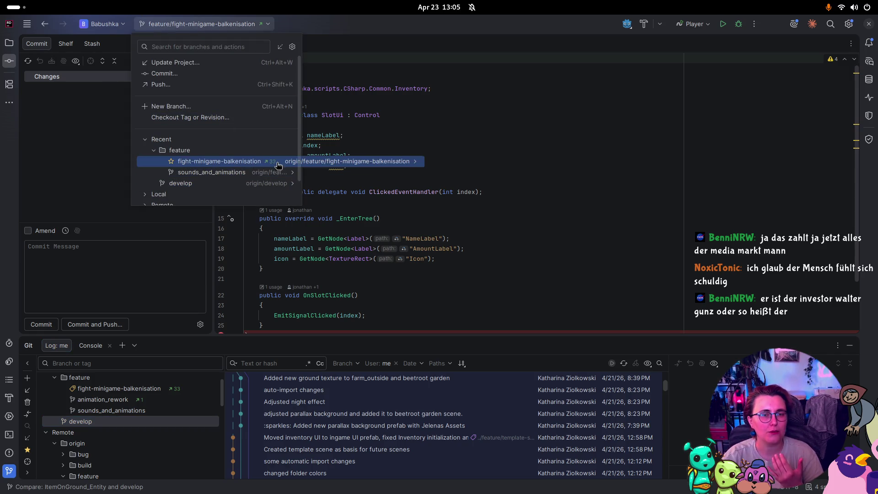
Push fight-minigame-balkenisation's 33 new commits to origin.
mouse_move(293, 163)
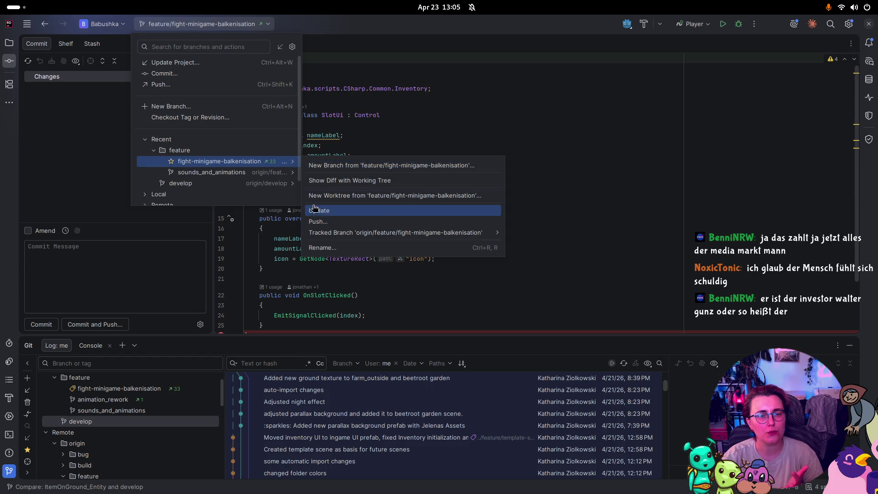
left_click(338, 222)
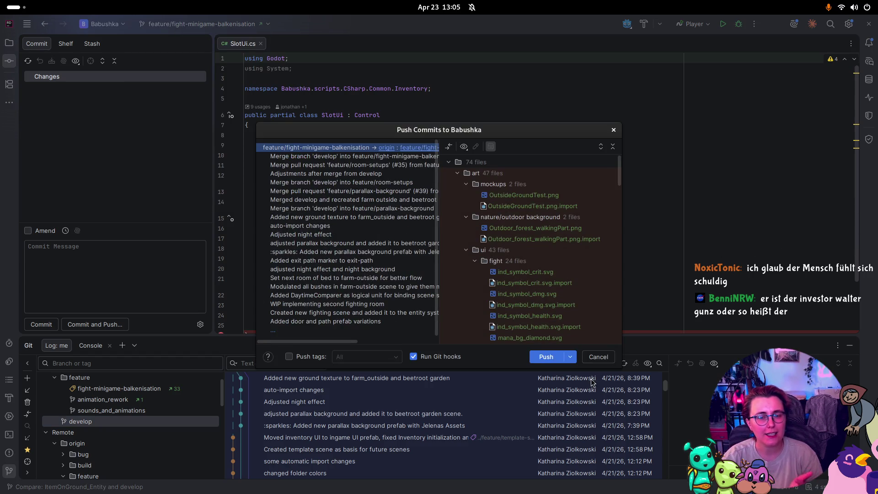
left_click(554, 360)
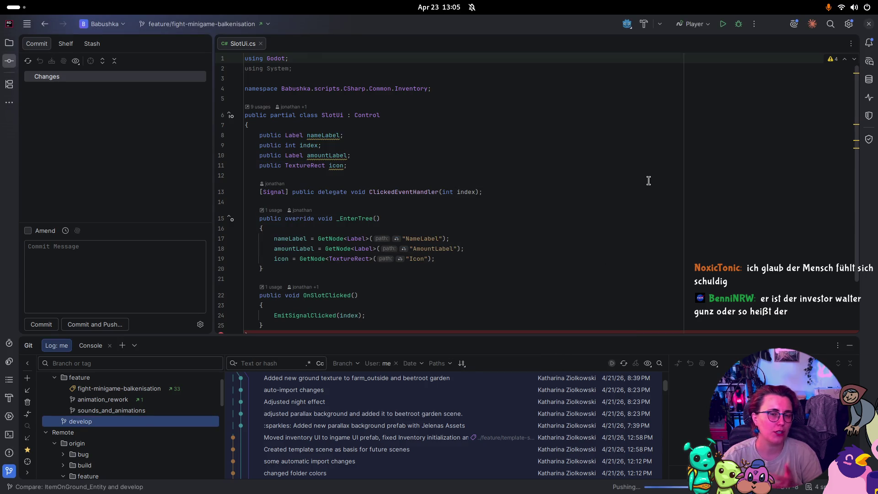
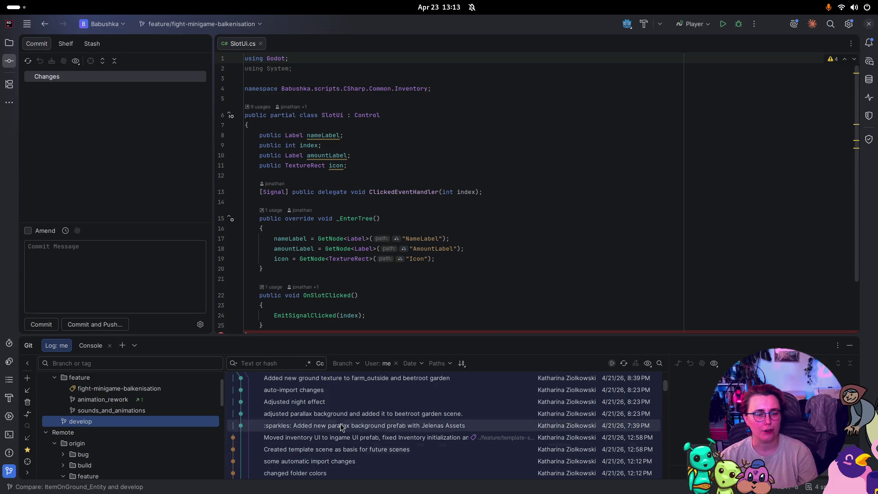
Push local develop to origin/develop on the Babushka remote using the branch widget's Push dialog.
left_click(235, 25)
mouse_move(265, 188)
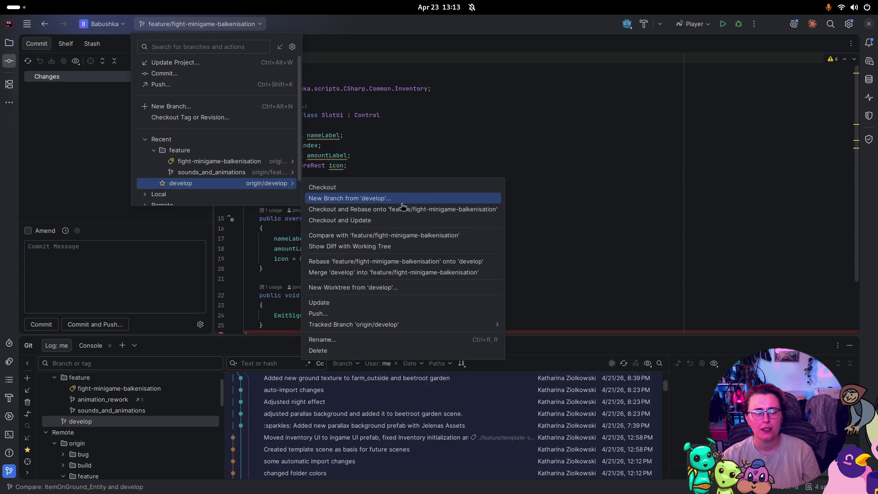
left_click(396, 316)
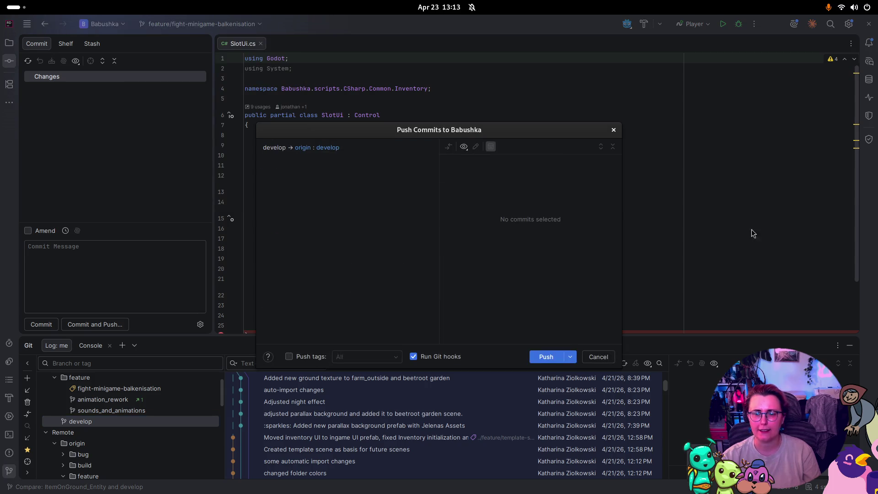
left_click(539, 357)
key("super")
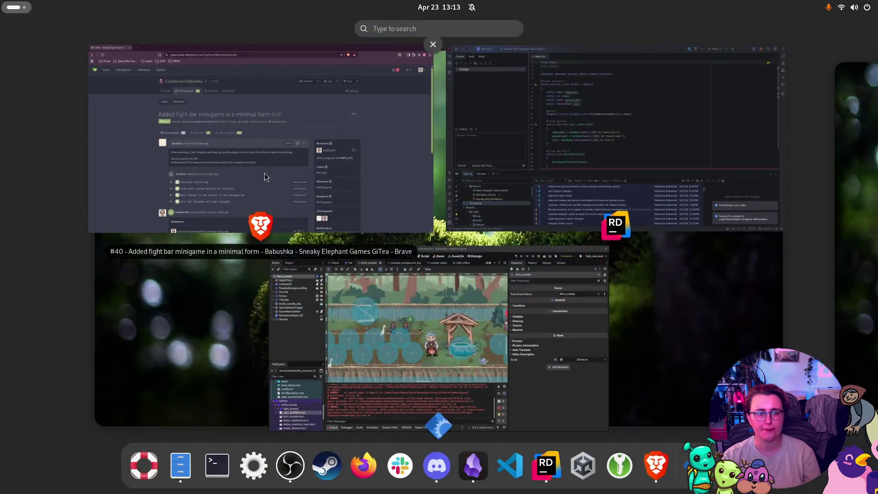
Reload pull request #40 in Gitea and merge it into develop with a merge commit.
left_click(265, 174)
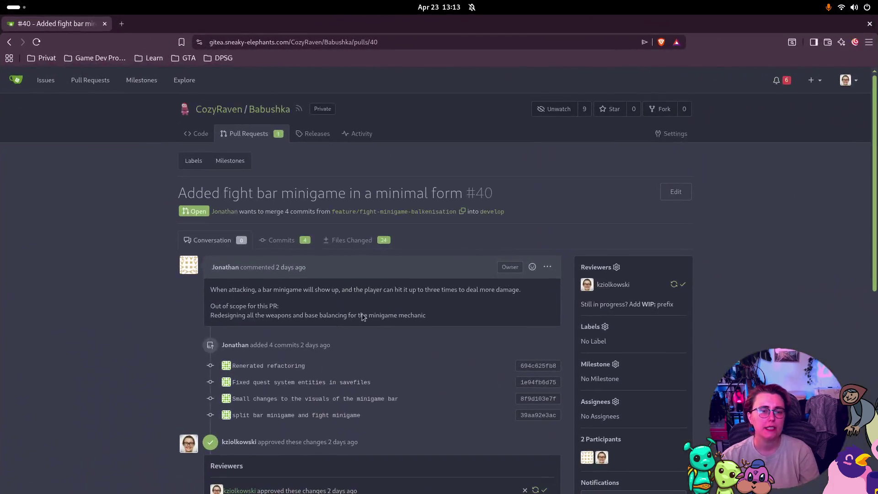
left_click(36, 42)
scroll(794, 261, "down", 4)
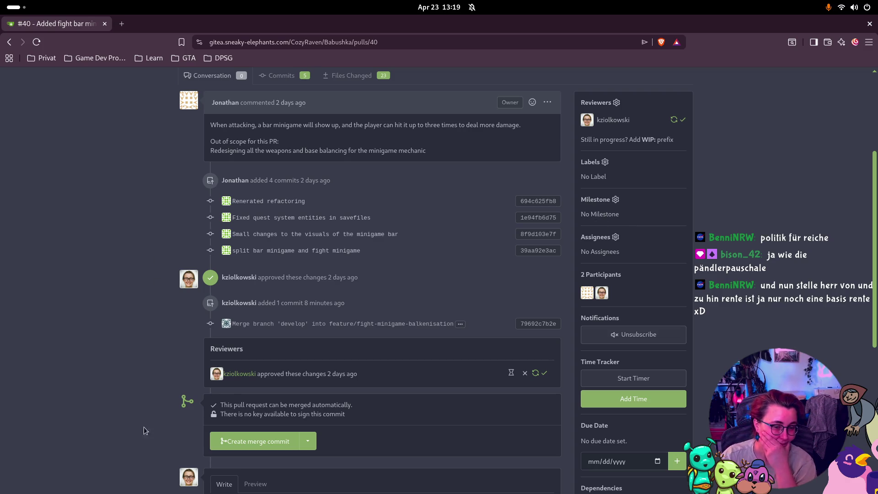
left_click(279, 440)
scroll(506, 307, "down", 5)
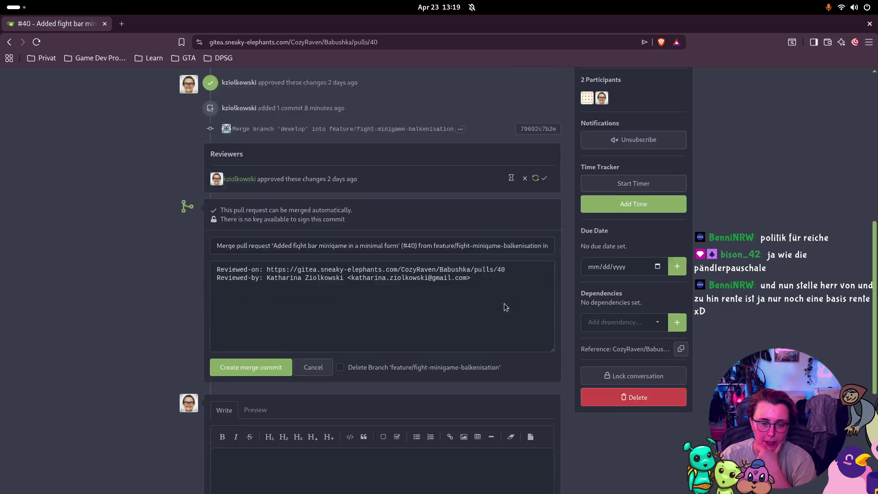
left_click(264, 340)
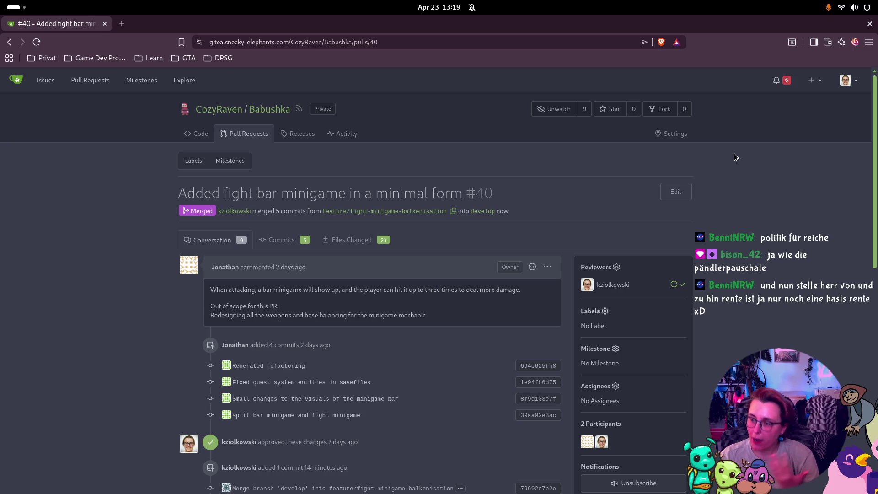
Return to Rider and bring up the develop branch's context menu.
key("super")
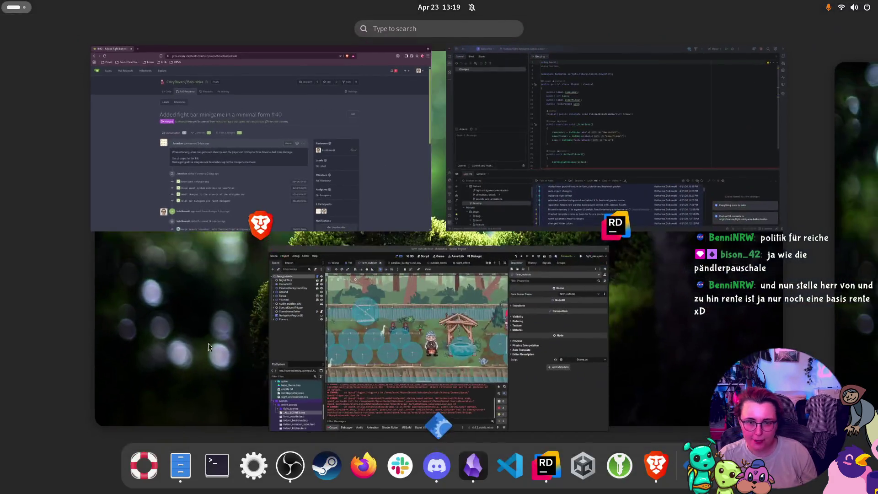
left_click(582, 152)
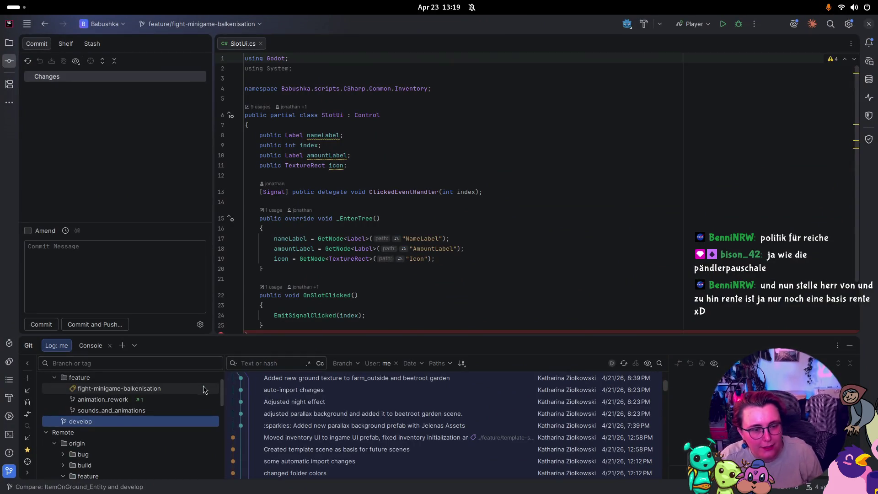
right_click(123, 421)
left_click(153, 429)
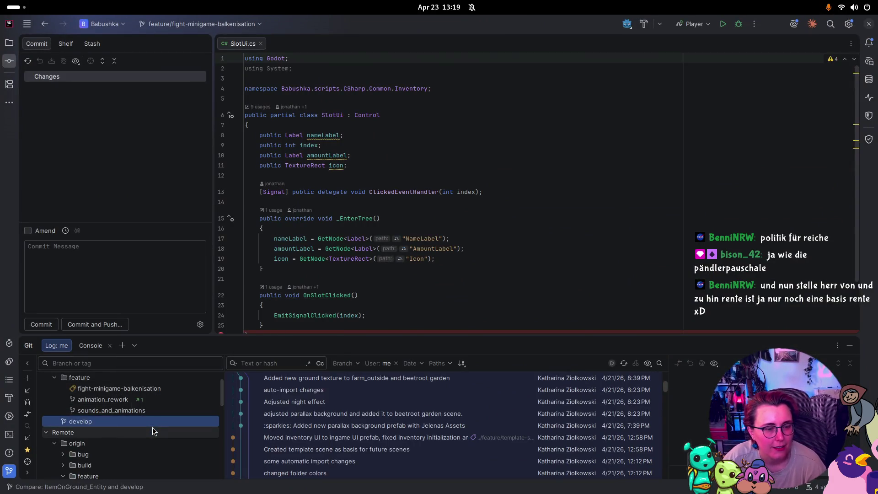
right_click(165, 422)
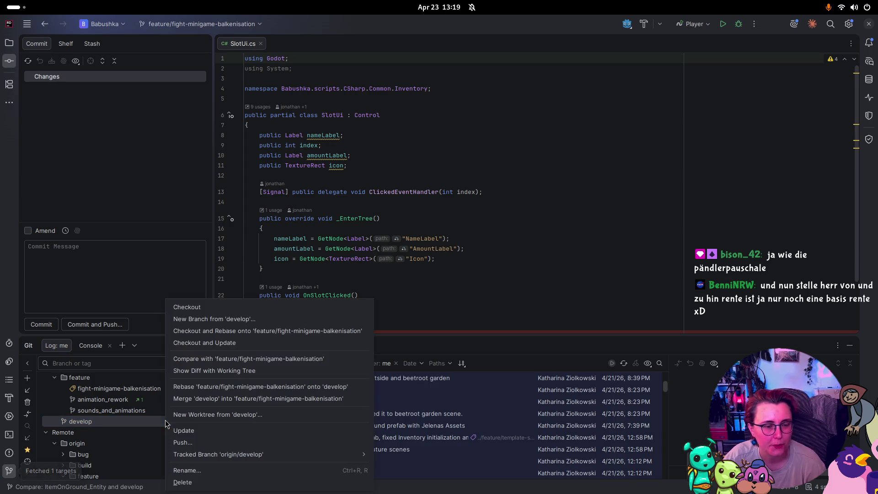
Check out develop and close the seven old branch comparison tabs against develop.
left_click(256, 307)
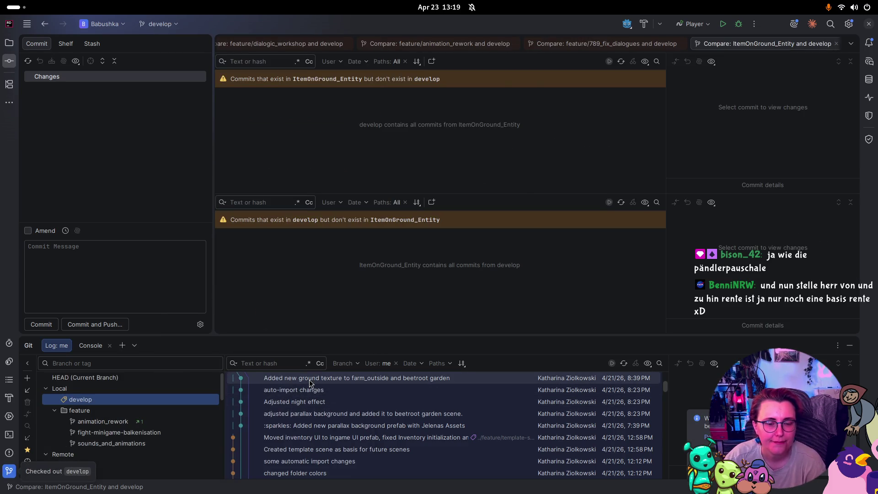
left_click(515, 44)
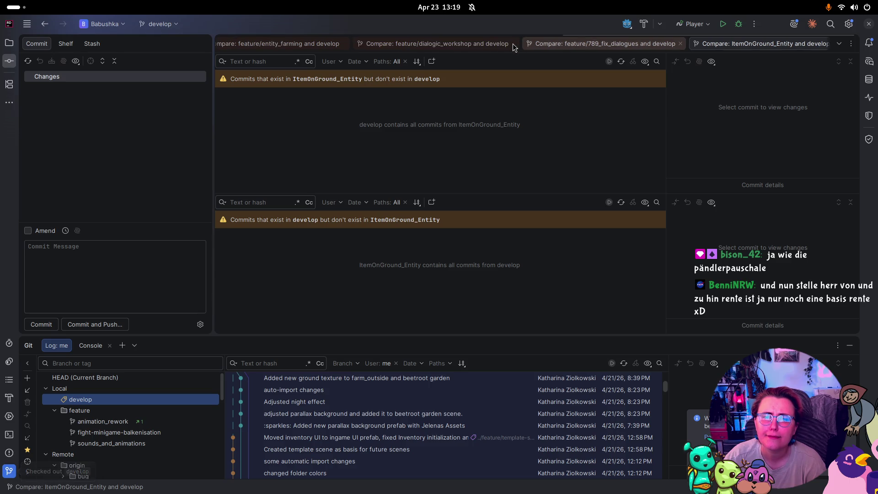
left_click(514, 44)
left_click(501, 43)
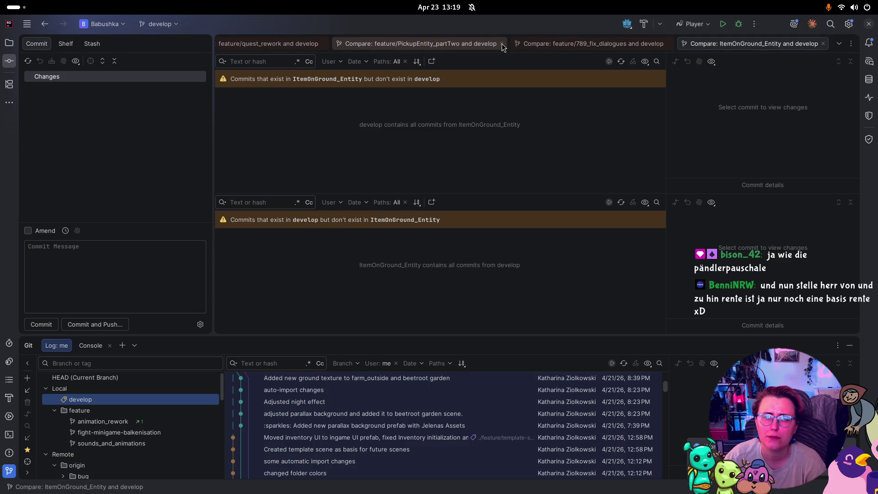
left_click(502, 44)
left_click(586, 44)
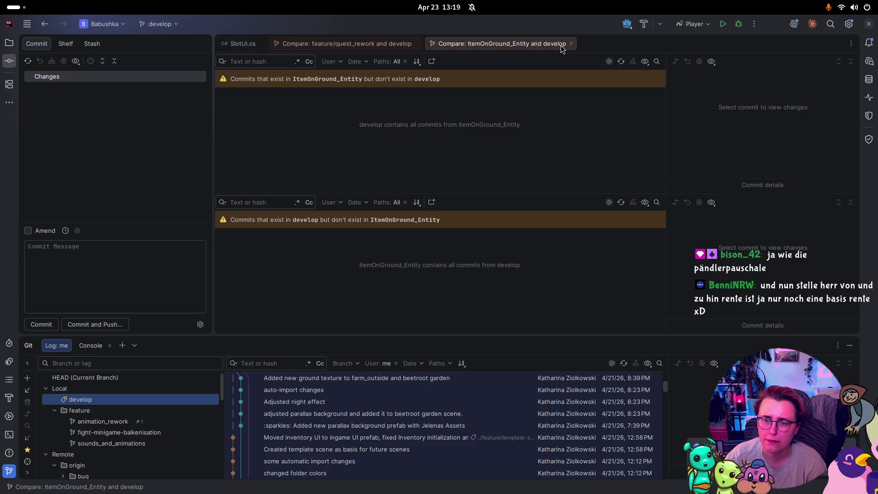
left_click(570, 43)
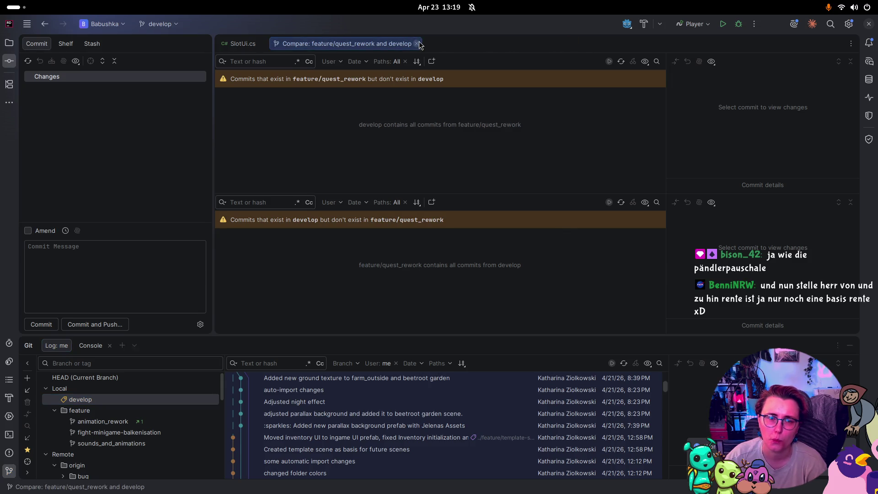
left_click(417, 44)
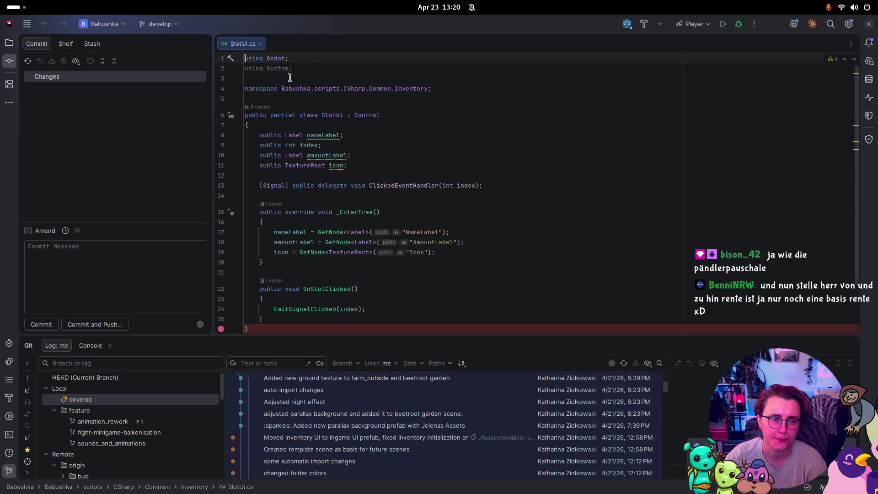
Delete the local fight-minigame-balkenisation branch, then request its deletion from Gitea PR #40.
right_click(123, 433)
left_click(155, 482)
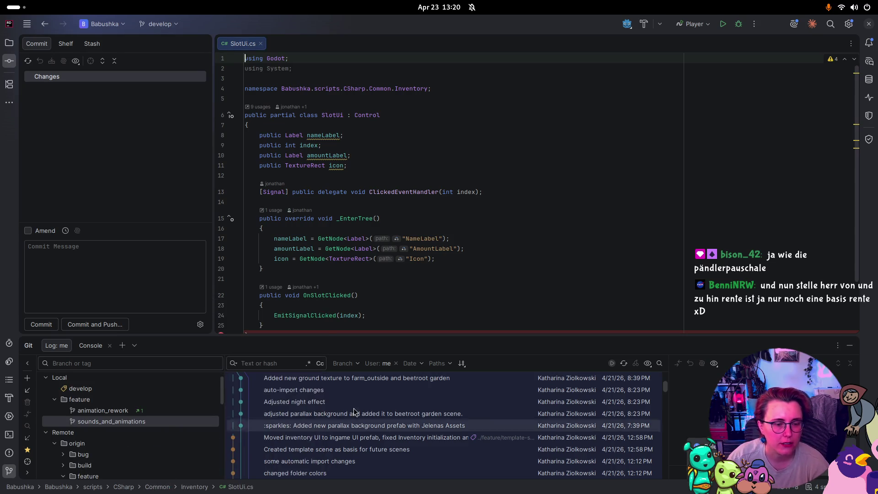
key("super")
key("super")
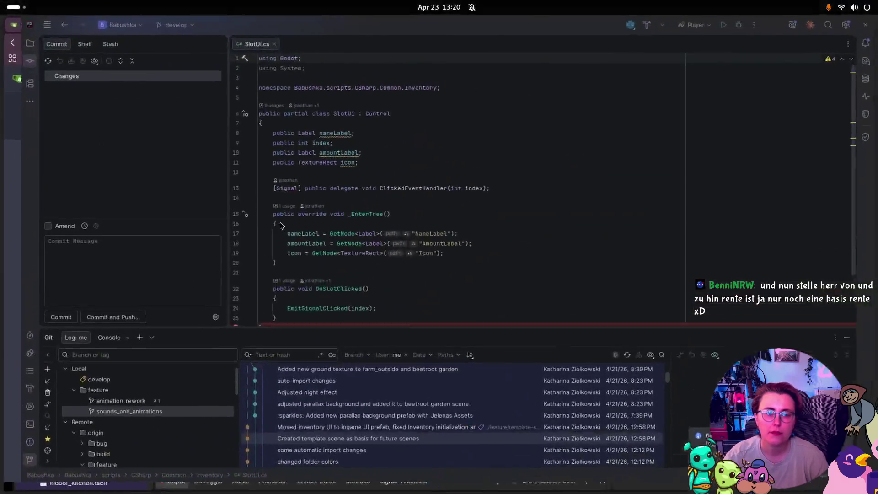
key("super")
left_click(227, 197)
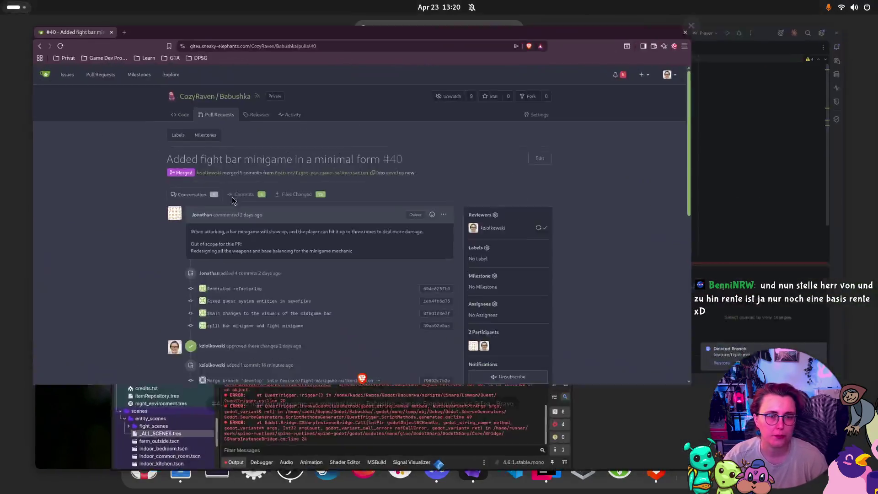
scroll(274, 274, "down", 10)
left_click(314, 352)
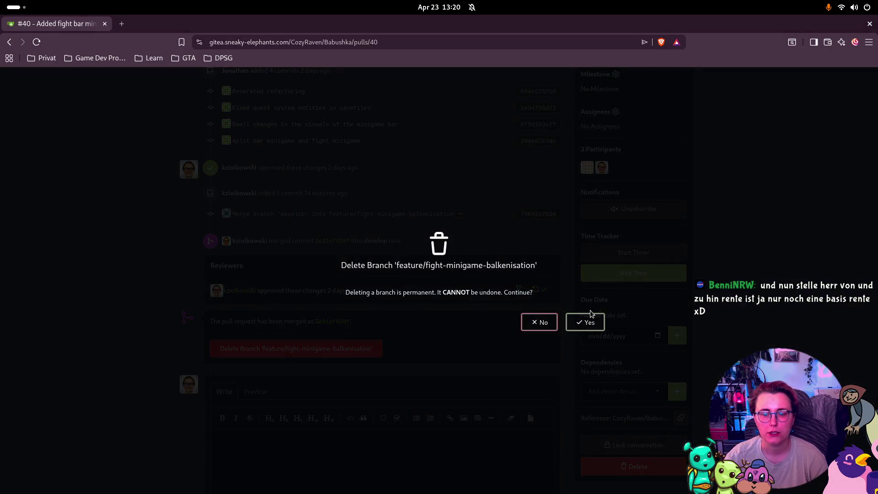